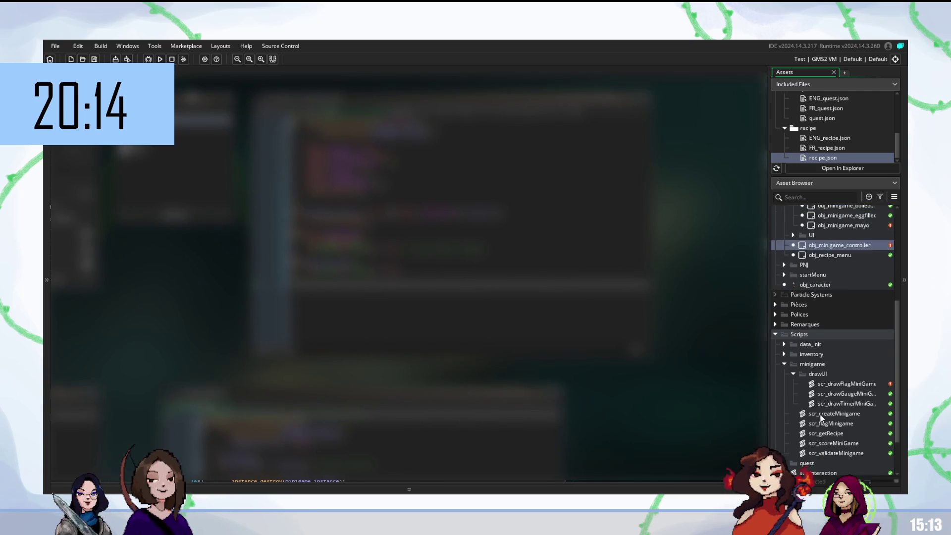
Step: Clear the autocomplete popups over the minigame controller code and build and run the game with F5
scroll(821, 417, "up", 3)
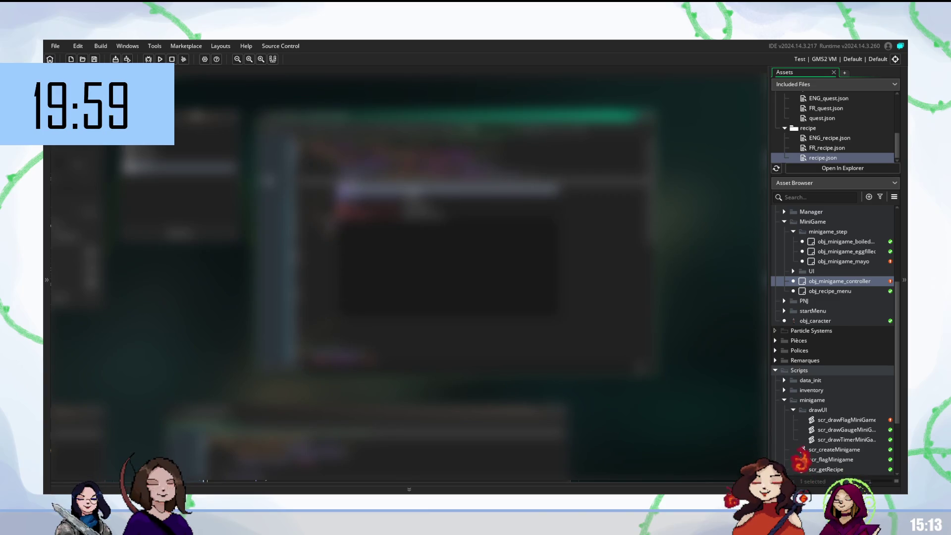
key("Escape")
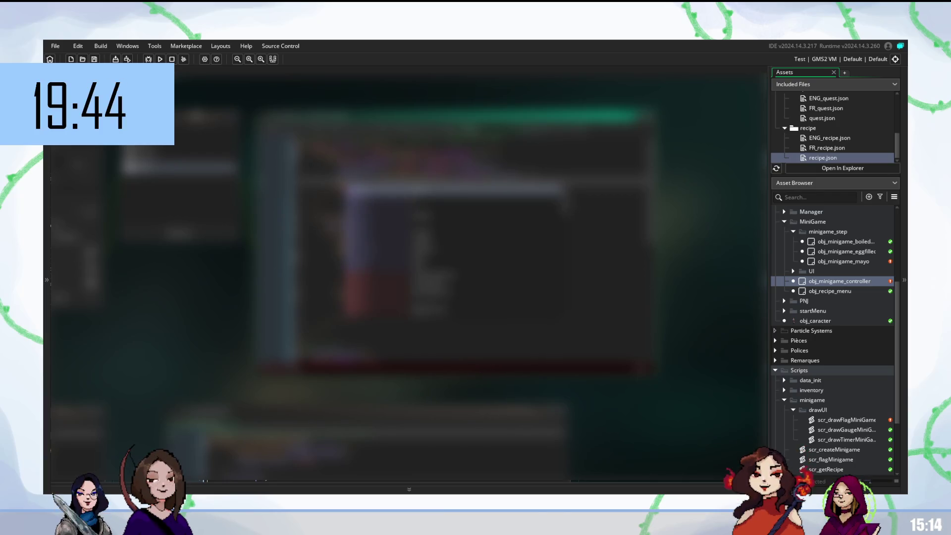
key("Escape")
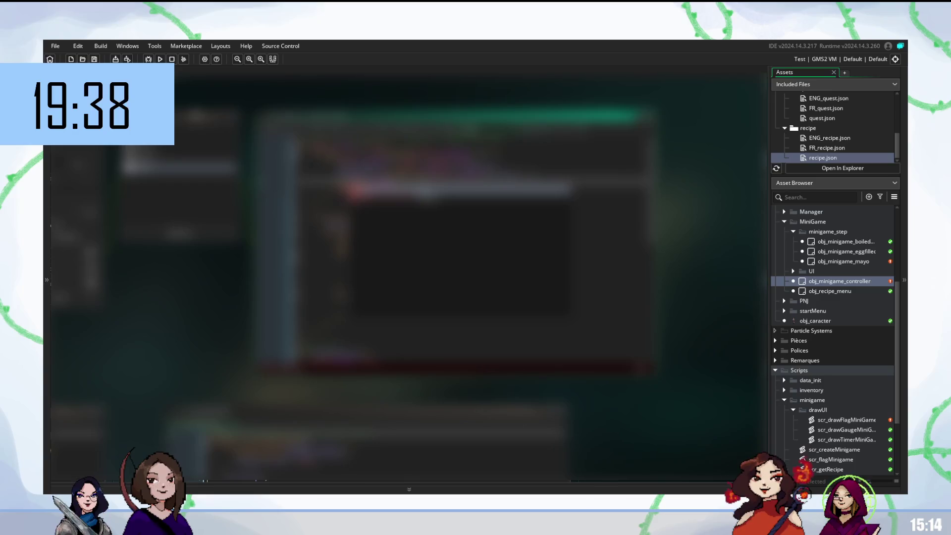
key("Escape")
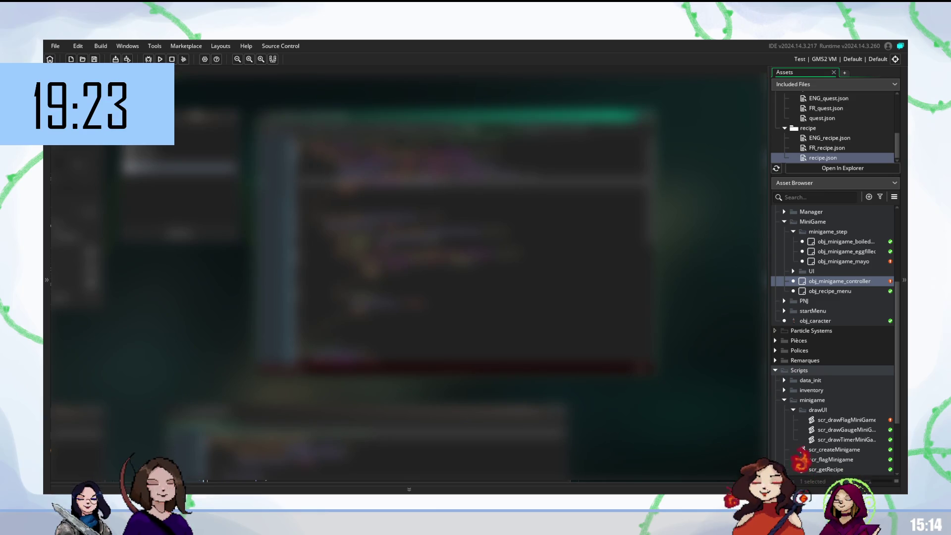
key("F5")
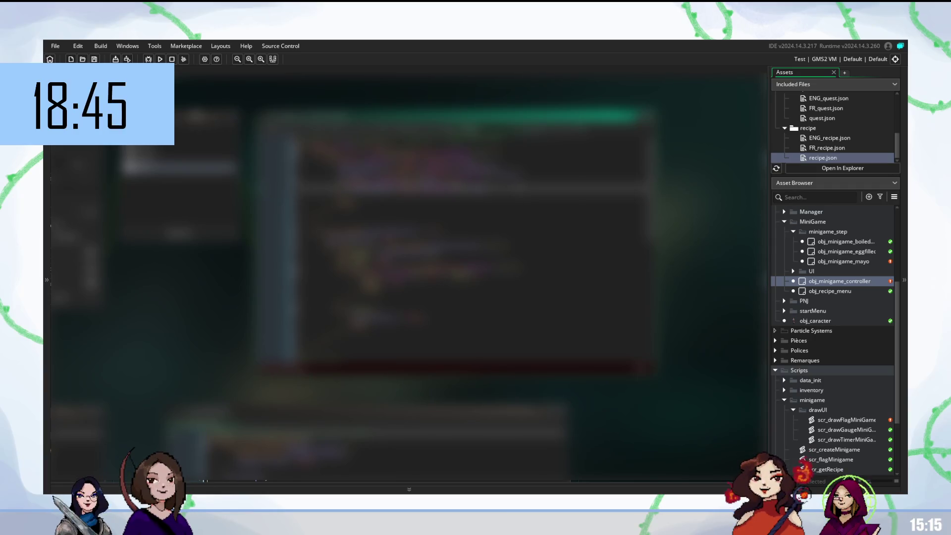
Step: Insert a new line and add a script call chosen from the 'scr' completion list
scroll(473, 259, "up", 1)
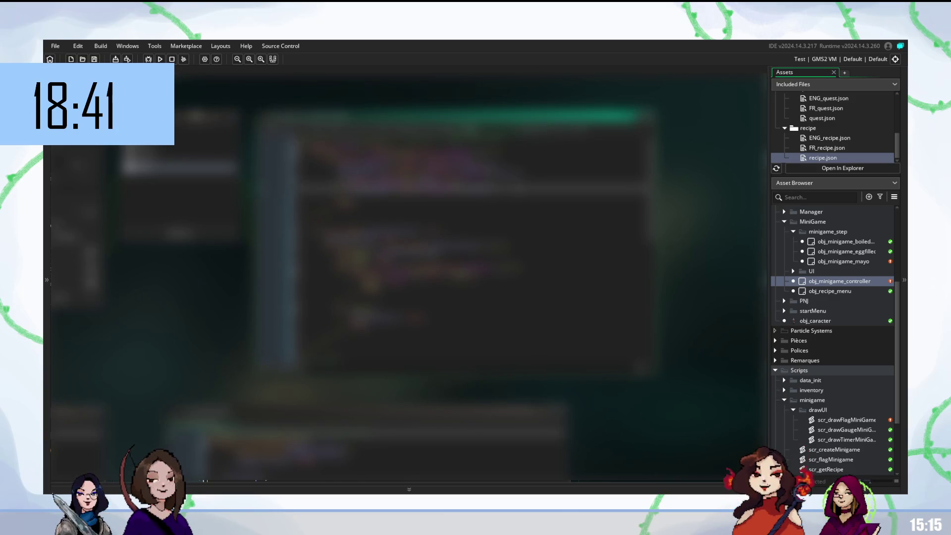
scroll(473, 259, "down", 1)
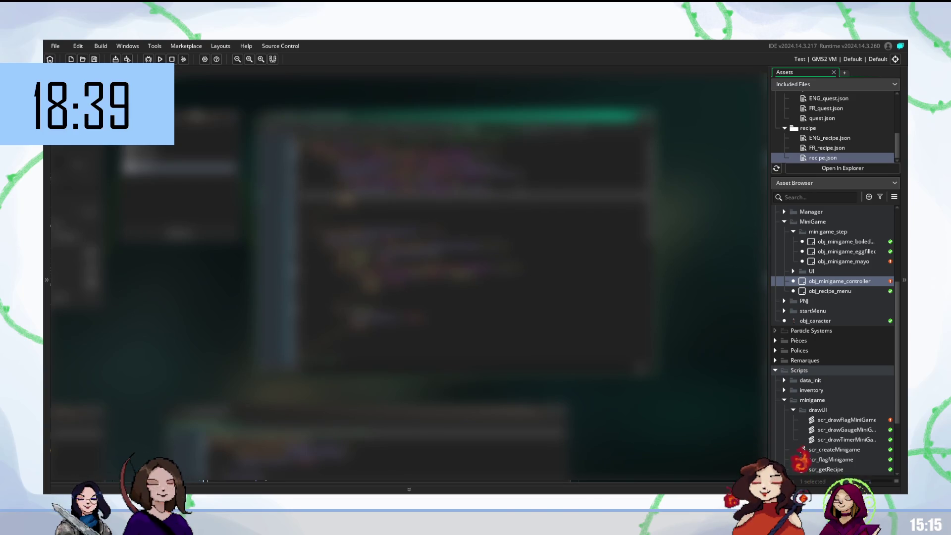
key("Return")
key("Return")
key("Up")
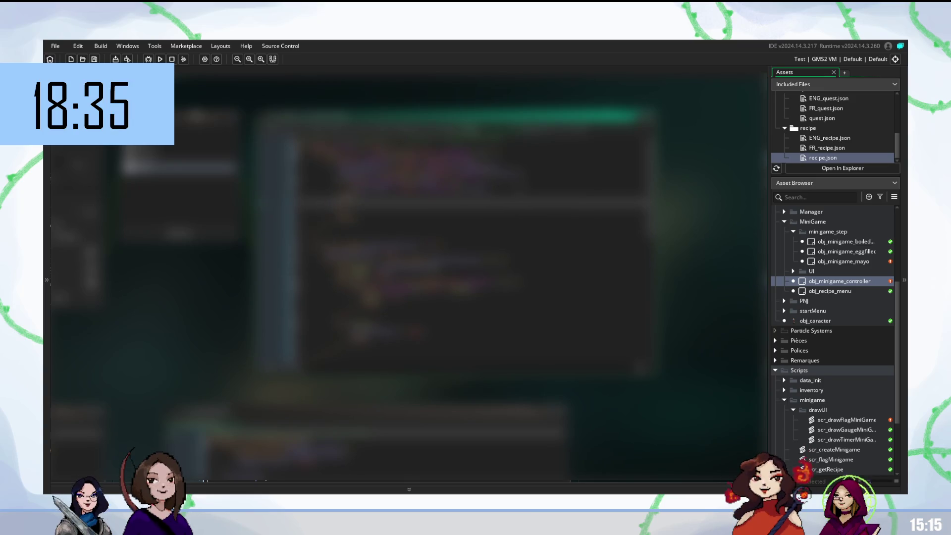
type("scr")
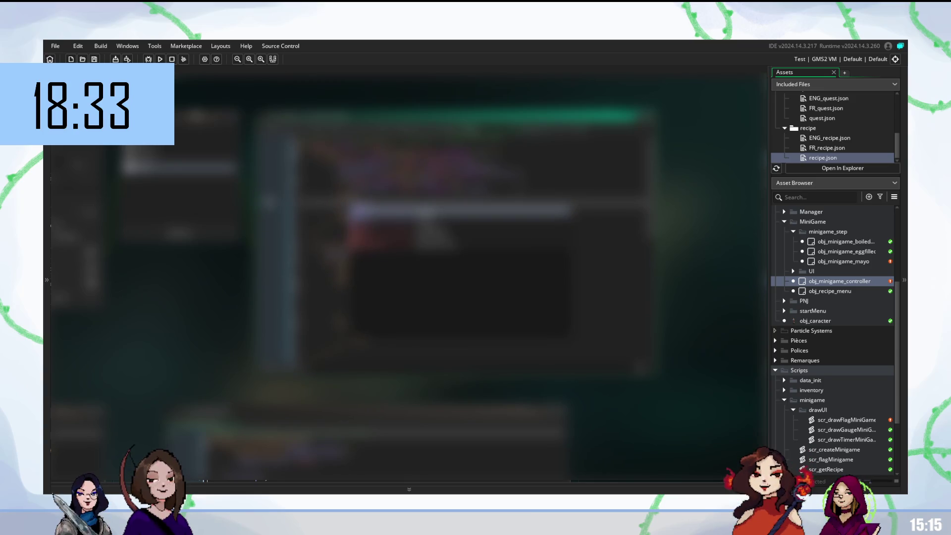
key("Down")
key("Down")
key("Return")
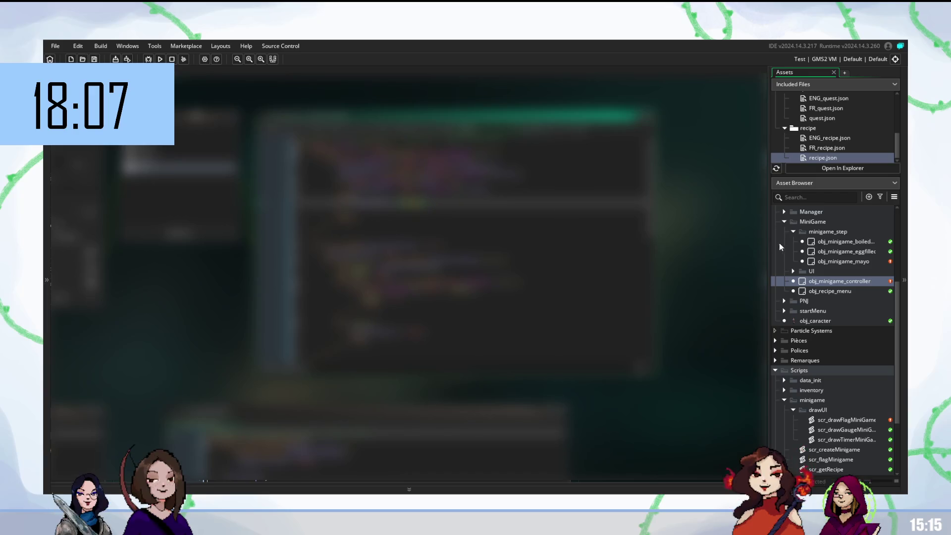
Step: Expand the Manager folder under Objets in the Asset Browser
scroll(823, 269, "up", 3)
scroll(822, 297, "down", 3)
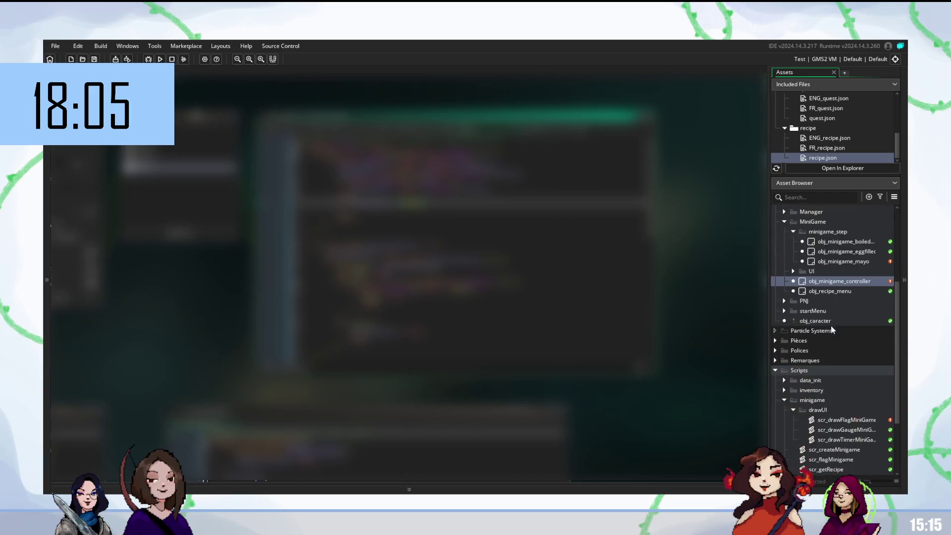
scroll(815, 285, "up", 1)
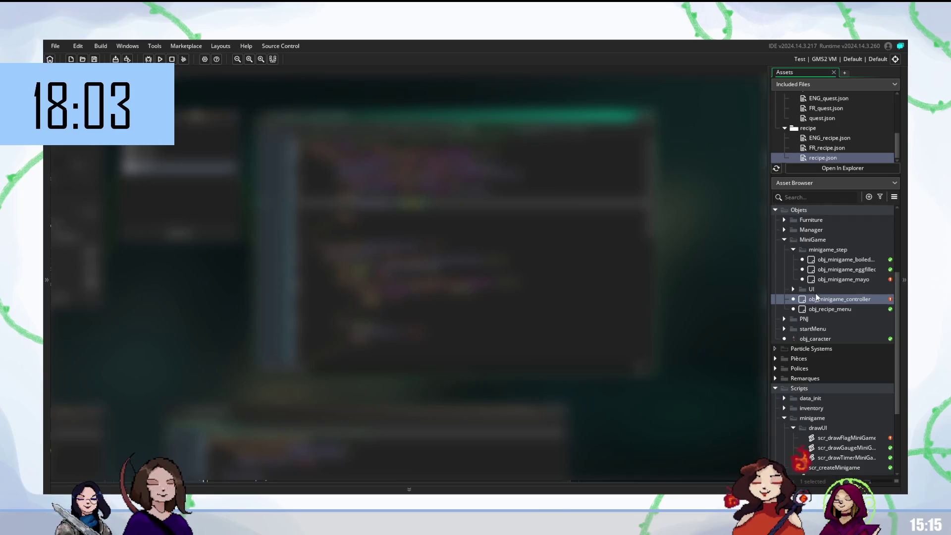
scroll(812, 270, "up", 1)
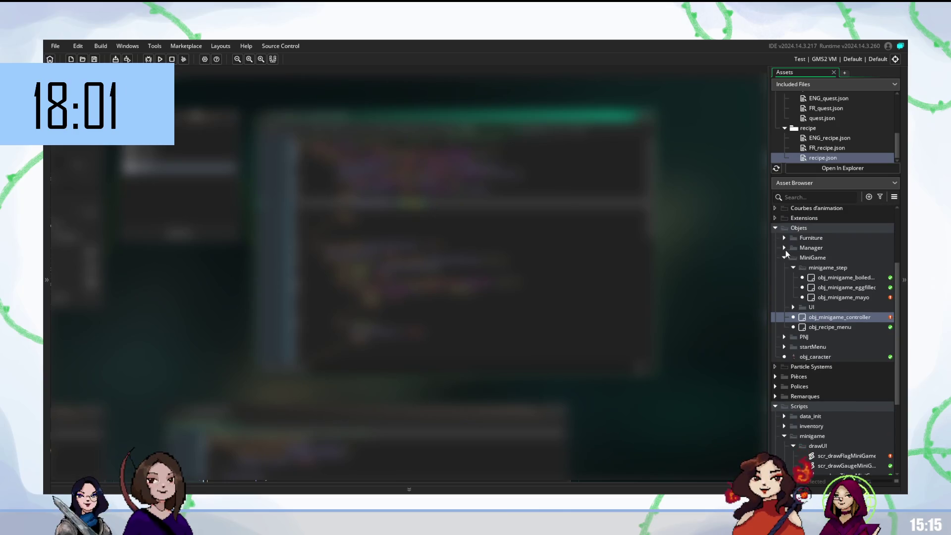
left_click(785, 248)
Step: Open obj_gameManager's code and add a new line with an autocompleted object name
double_click(825, 275)
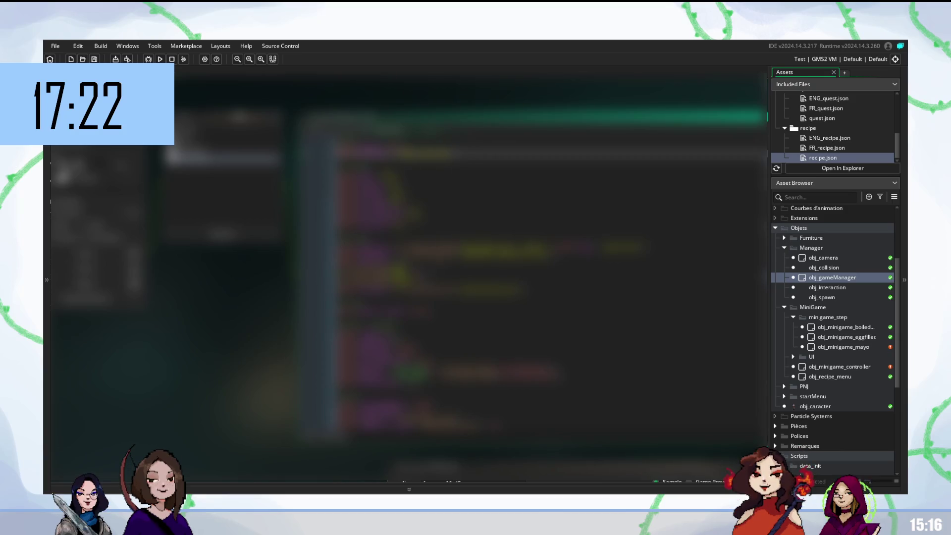
scroll(495, 272, "down", 3)
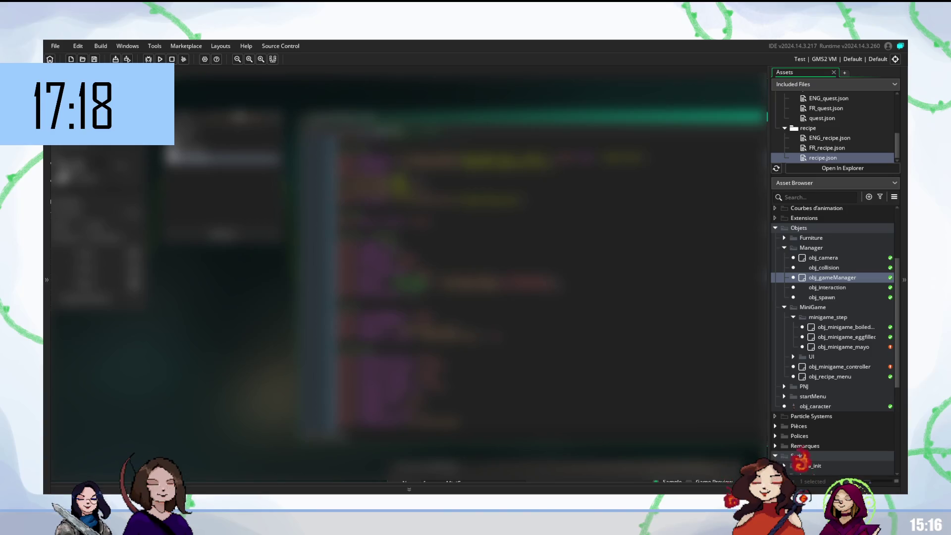
left_click(495, 243)
left_click(496, 293)
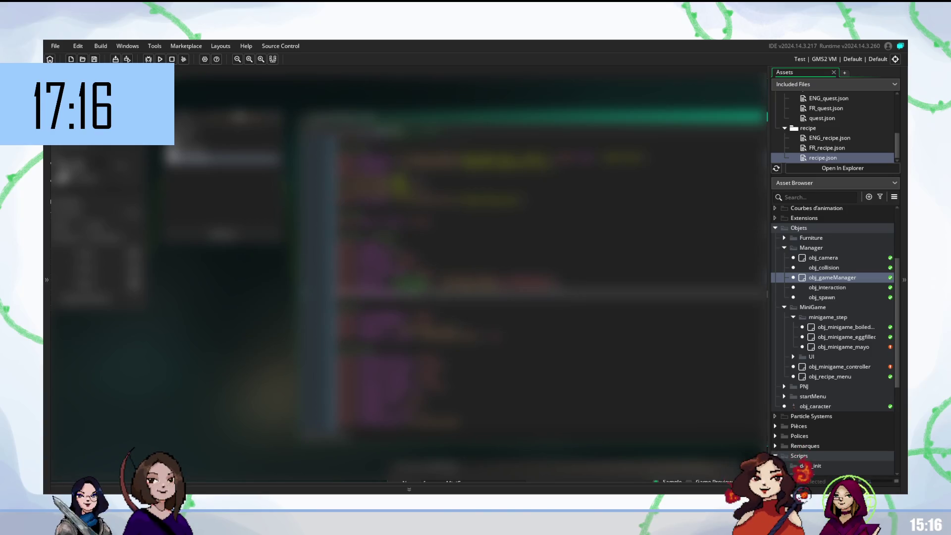
key("Return")
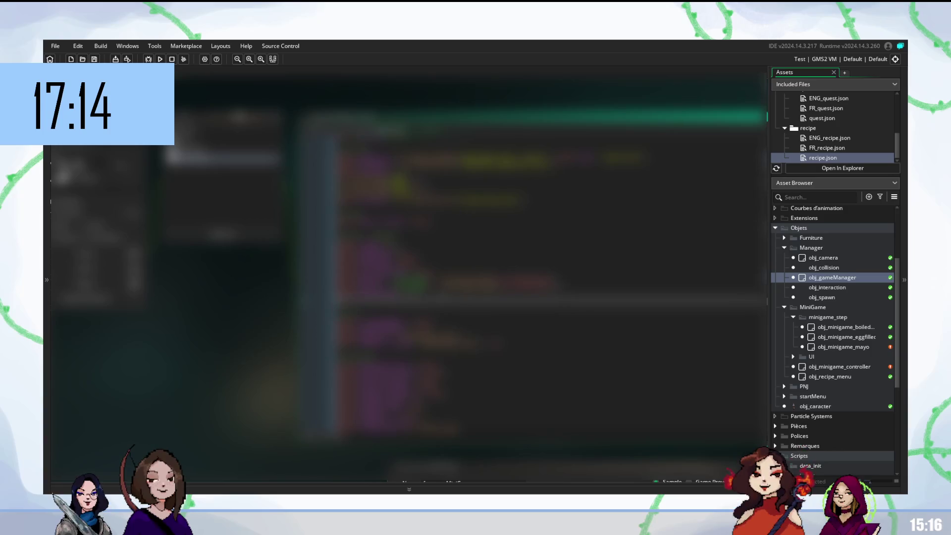
type("obj")
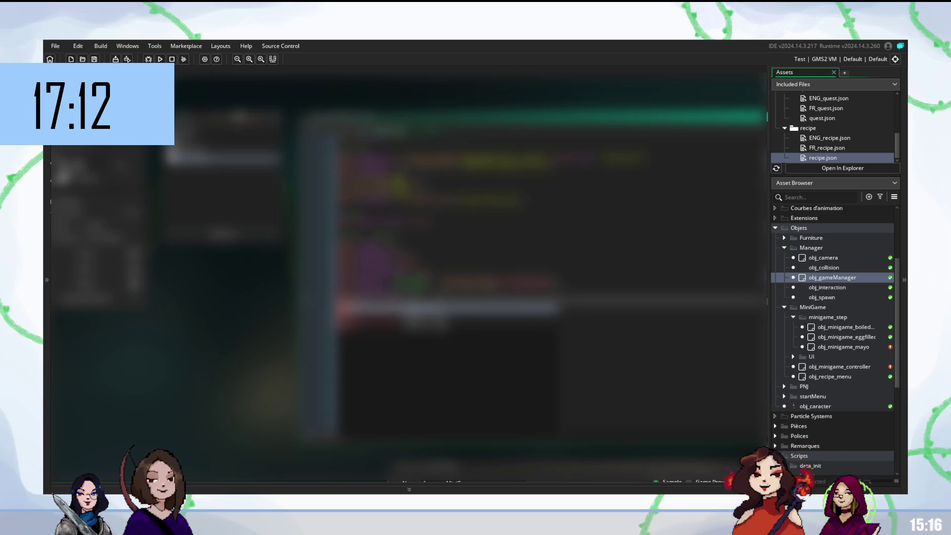
key("Return")
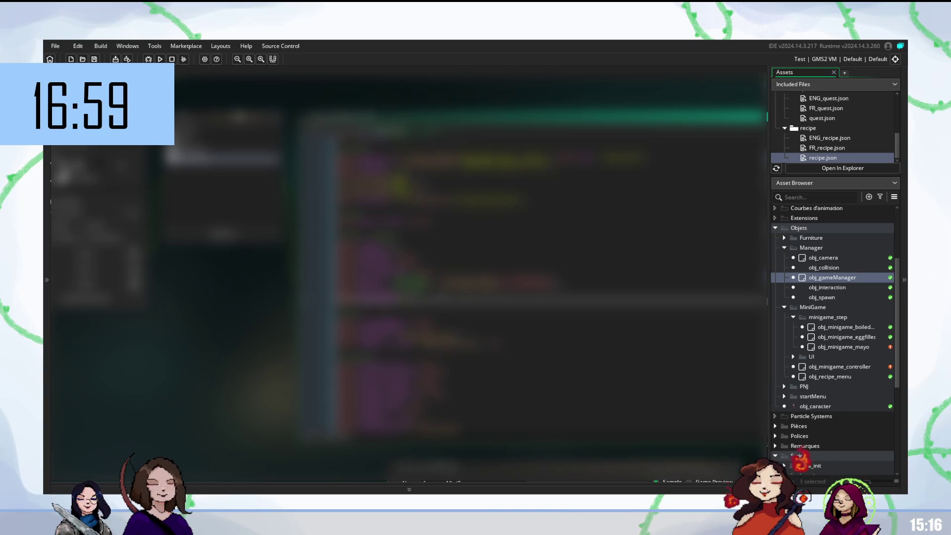
Step: Add a 'global.' variable reference picked from the autocomplete suggestions
scroll(552, 278, "up", 3)
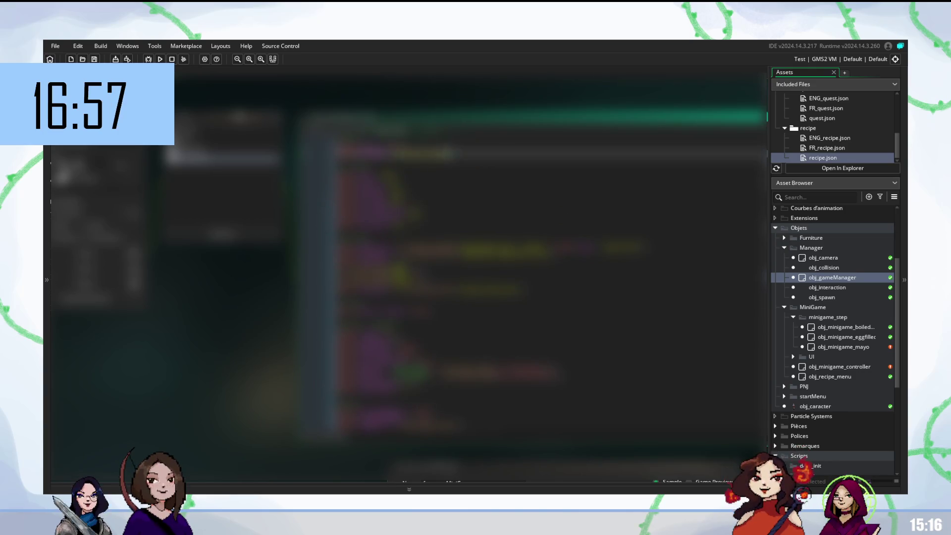
scroll(552, 277, "down", 2)
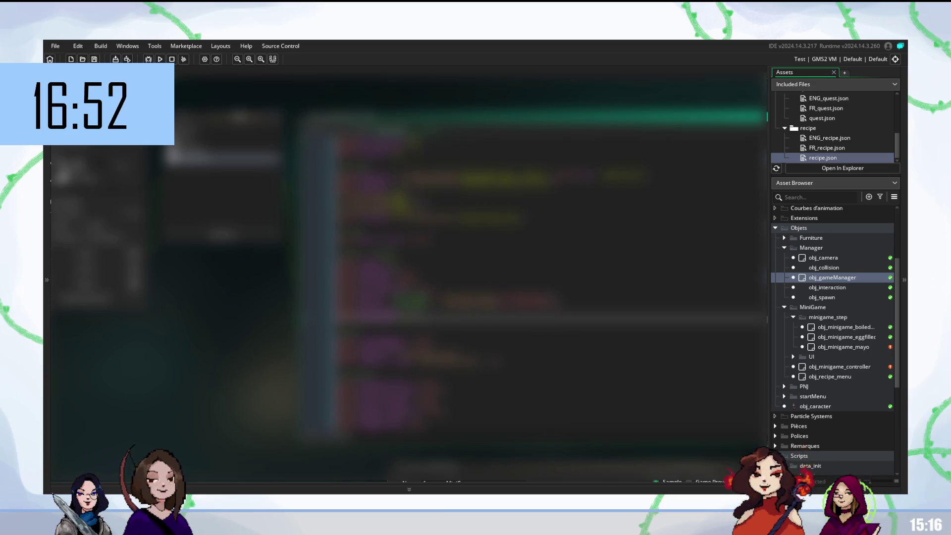
scroll(552, 278, "up", 2)
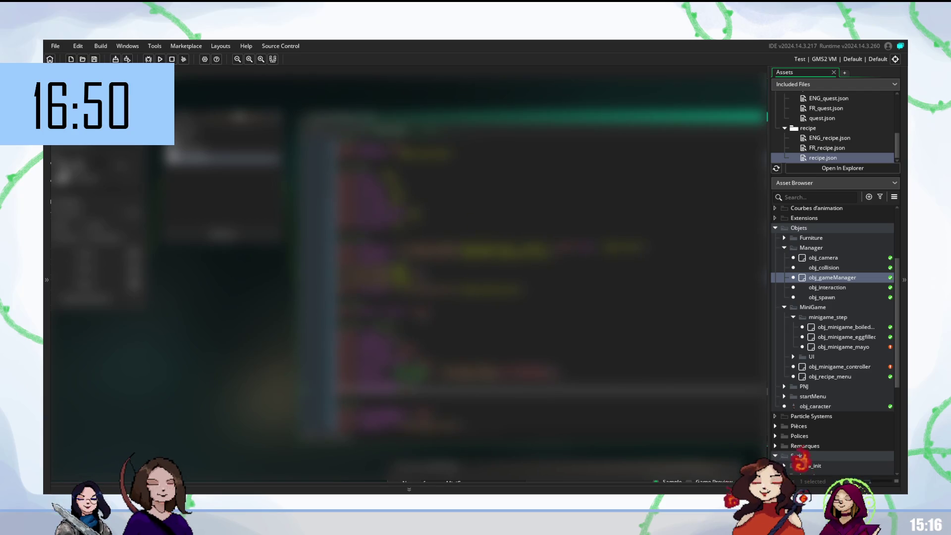
scroll(551, 277, "down", 2)
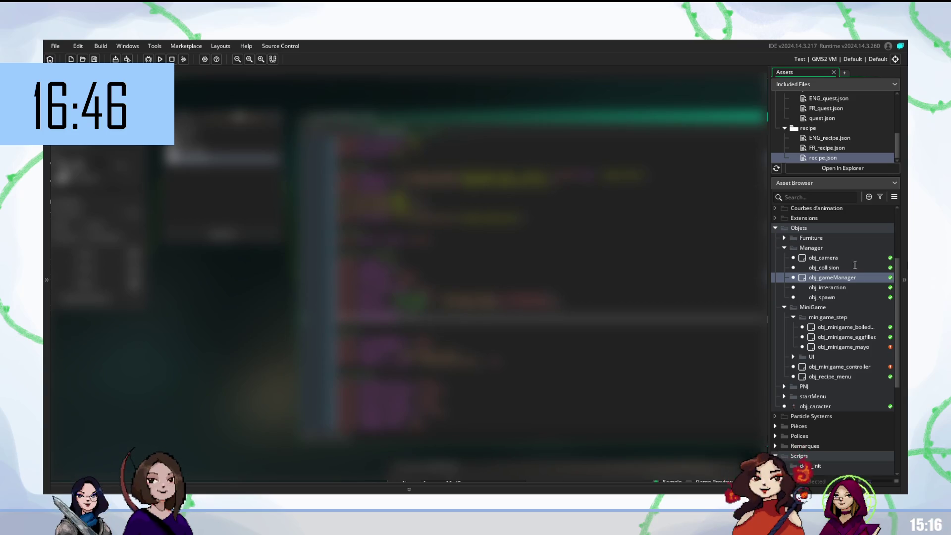
type("global.")
key("Return")
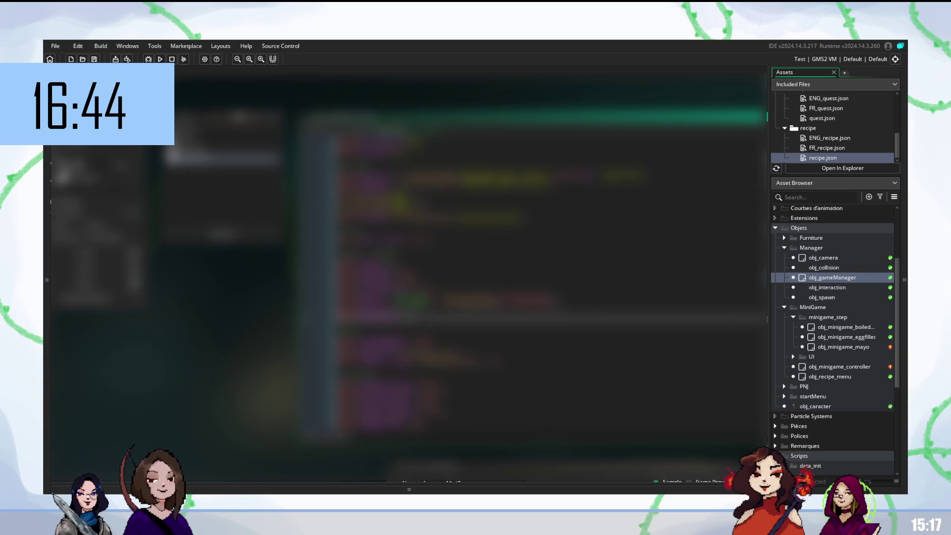
scroll(854, 373, "down", 6)
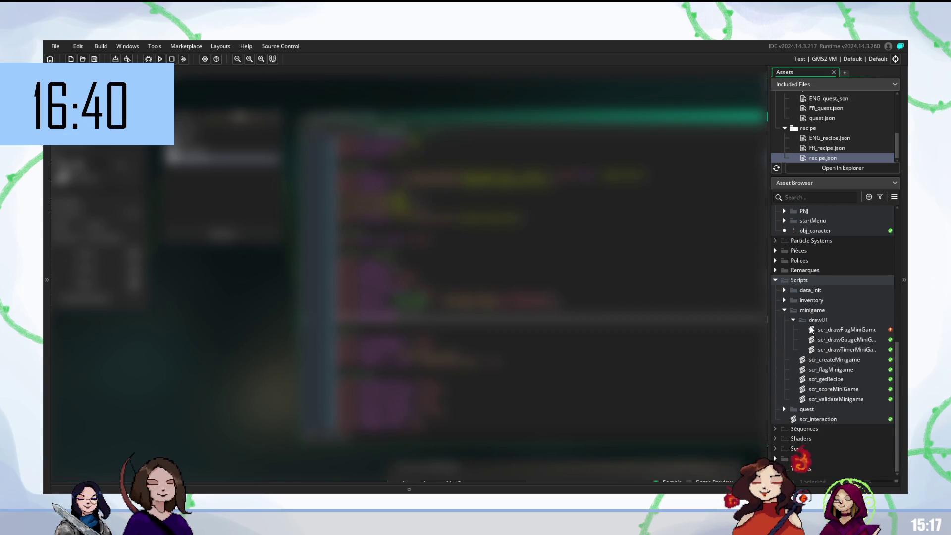
Step: Create a new script named scr_selectTeacher in the drawUI folder using Create > Script
left_click(793, 320)
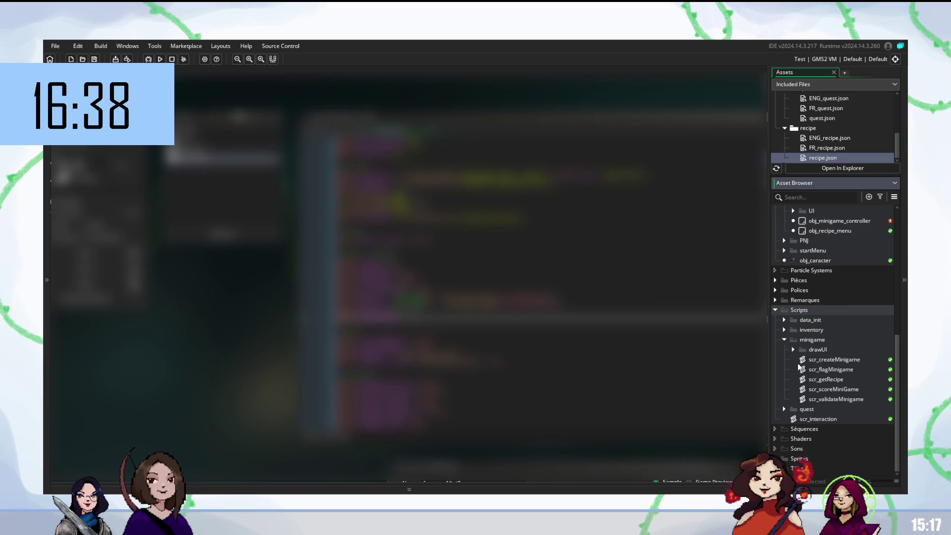
right_click(818, 350)
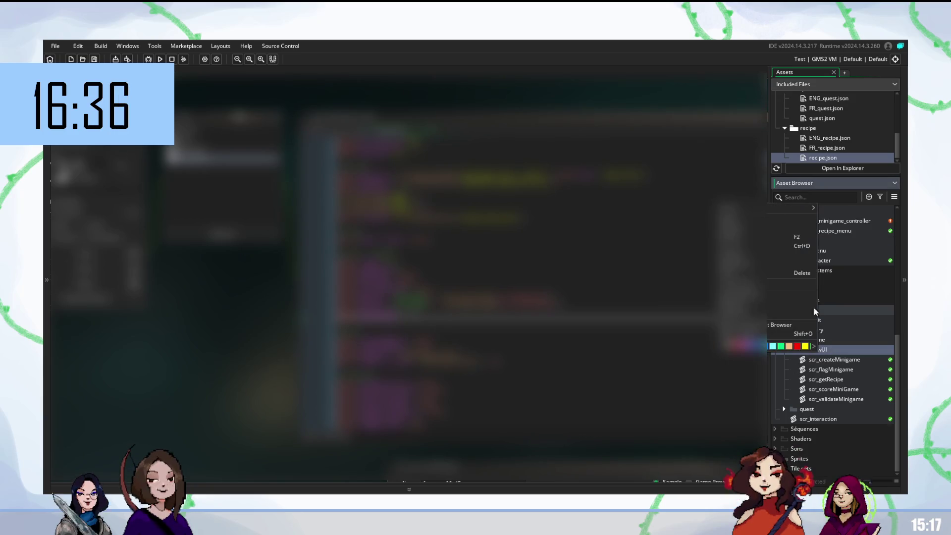
mouse_move(768, 208)
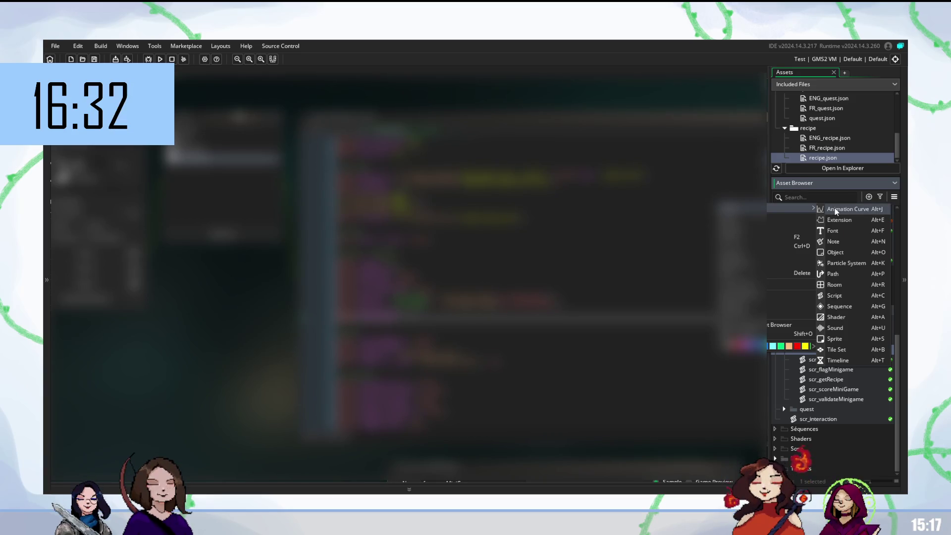
left_click(834, 295)
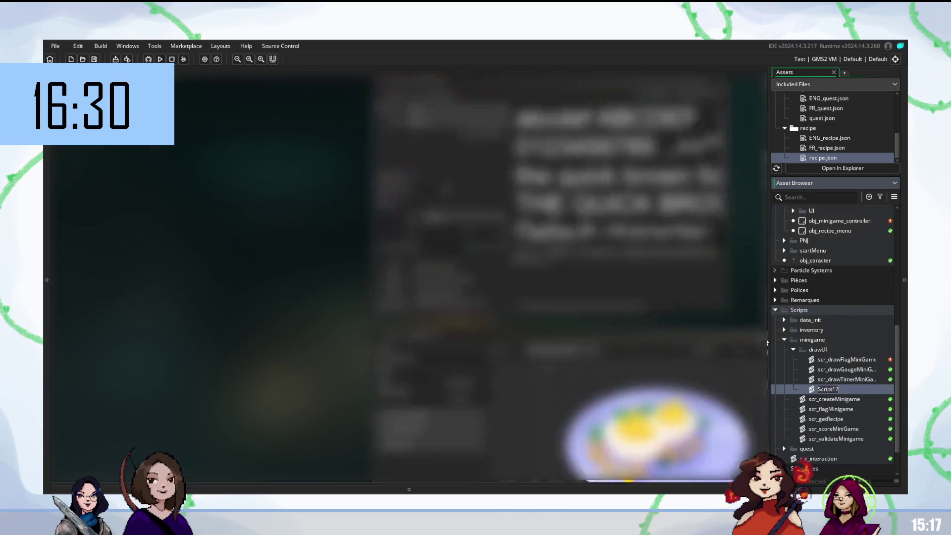
type("scr_")
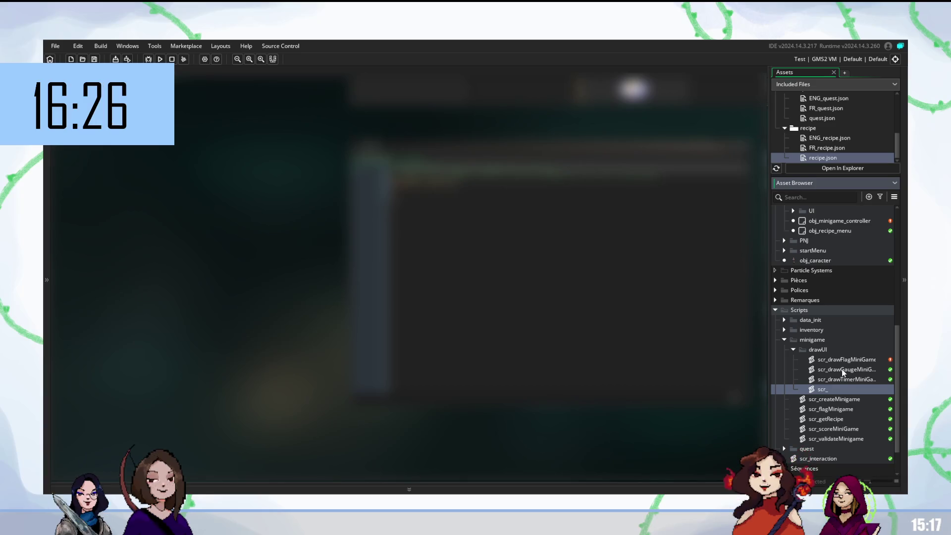
type("selectTe")
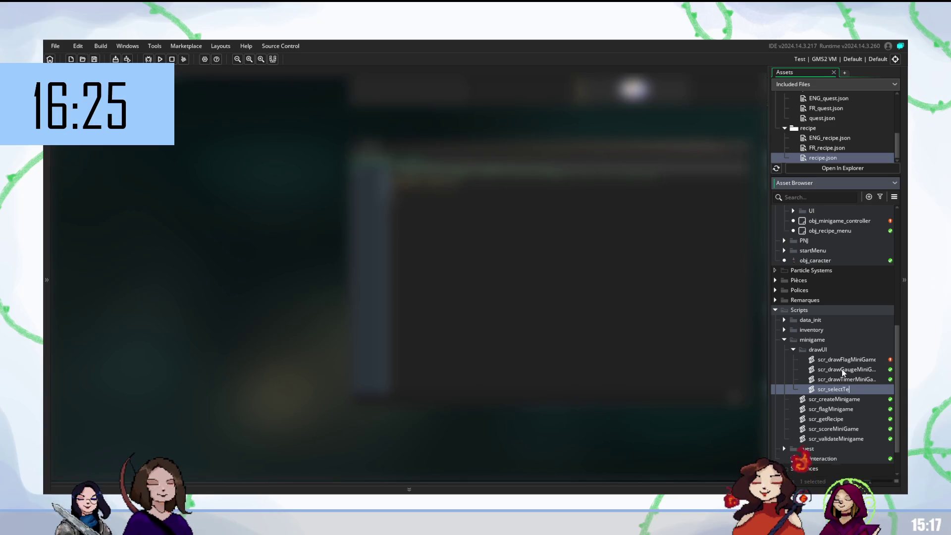
type("acher")
key("Return")
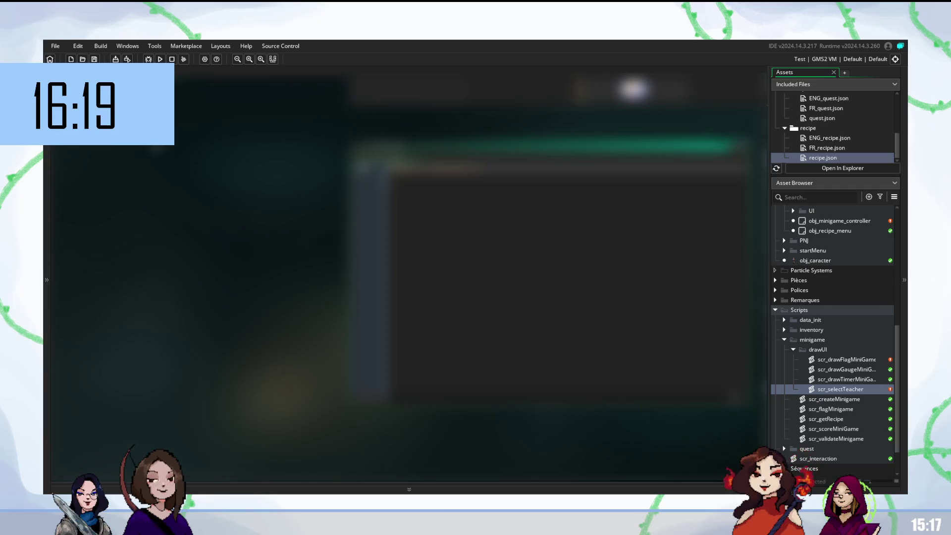
scroll(858, 277, "up", 5)
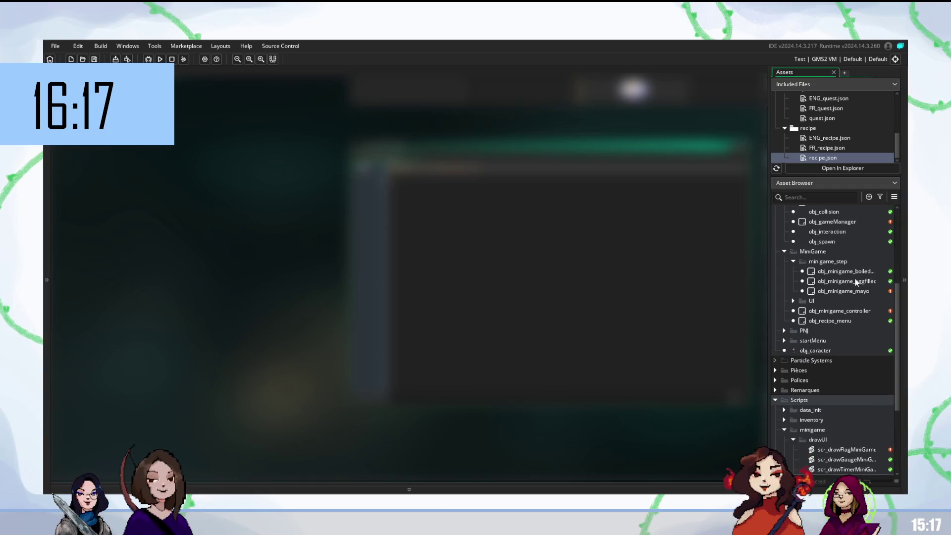
Step: Move scr_selectTeacher from drawUI into the minigame scripts folder and collapse drawUI
double_click(842, 258)
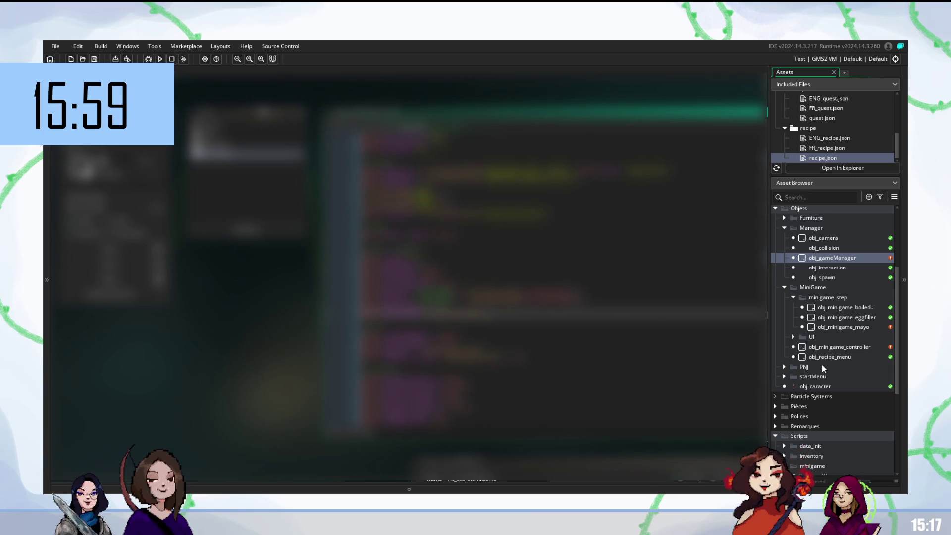
scroll(416, 223, "down", 3)
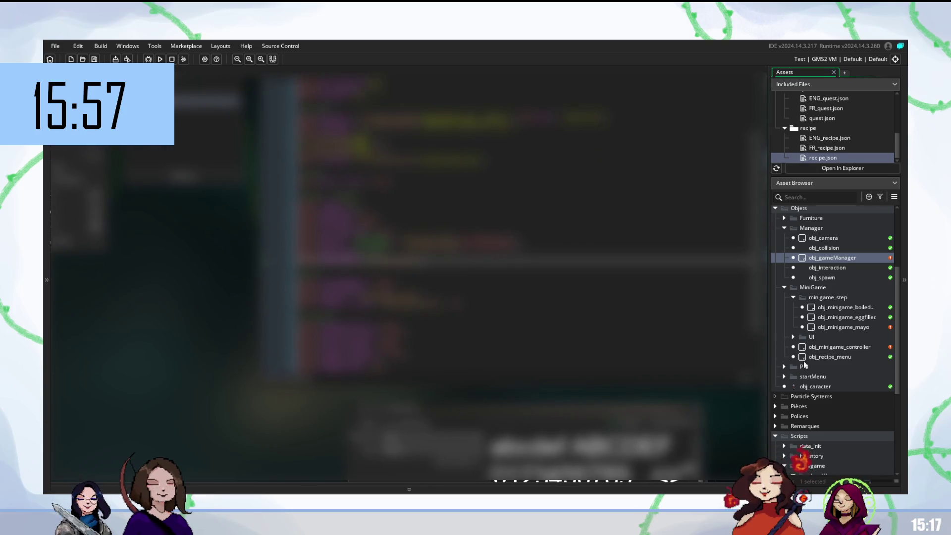
scroll(832, 337, "down", 3)
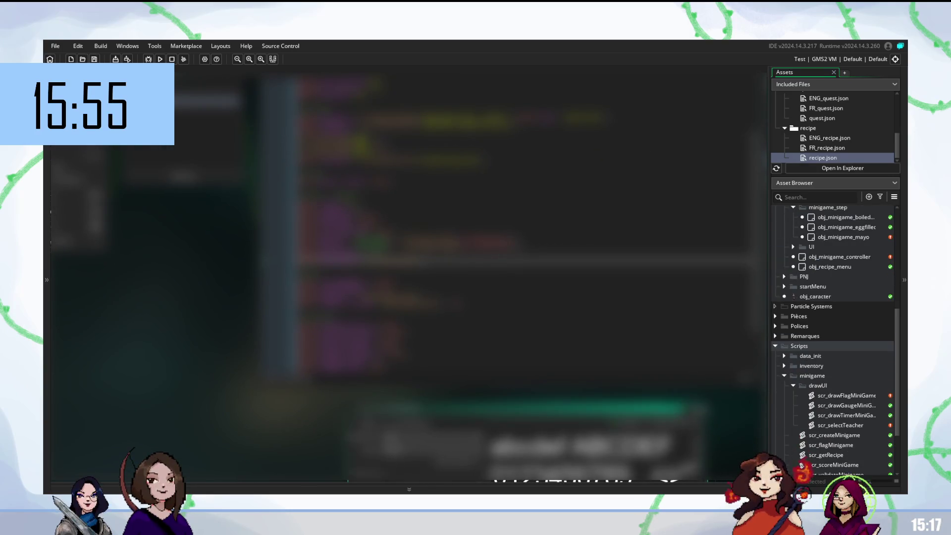
scroll(841, 383, "down", 3)
mouse_move(834, 349)
left_mouse_down()
mouse_move(841, 388)
mouse_move(837, 378)
left_mouse_up()
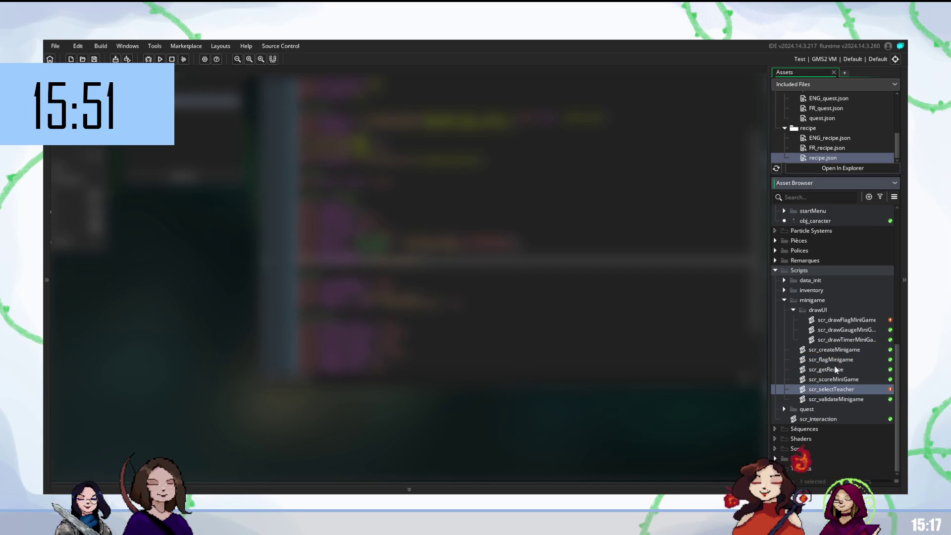
left_click(793, 310)
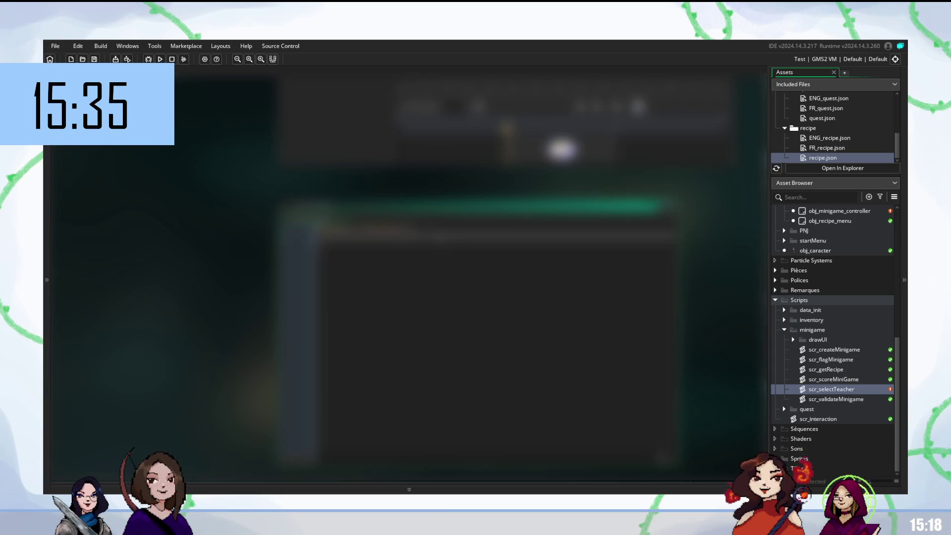
Step: Open the obj_gameManager object editor from the Manager objects folder
scroll(766, 301, "up", 5)
scroll(792, 331, "up", 2)
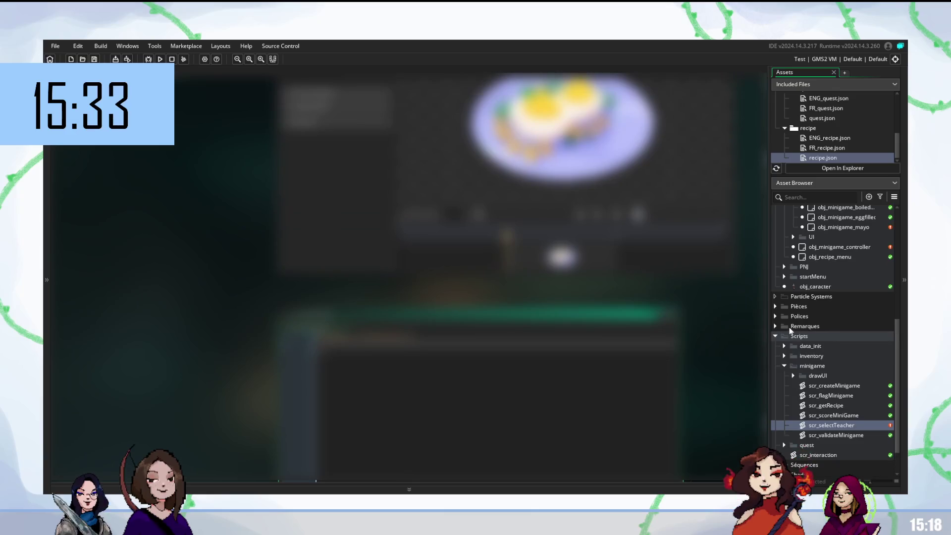
scroll(499, 481, "down", 5)
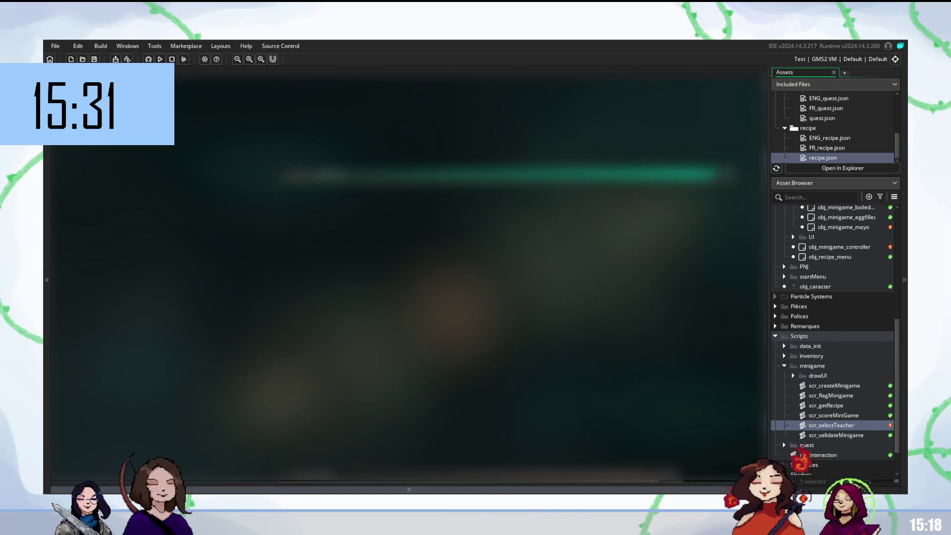
scroll(498, 481, "up", 5)
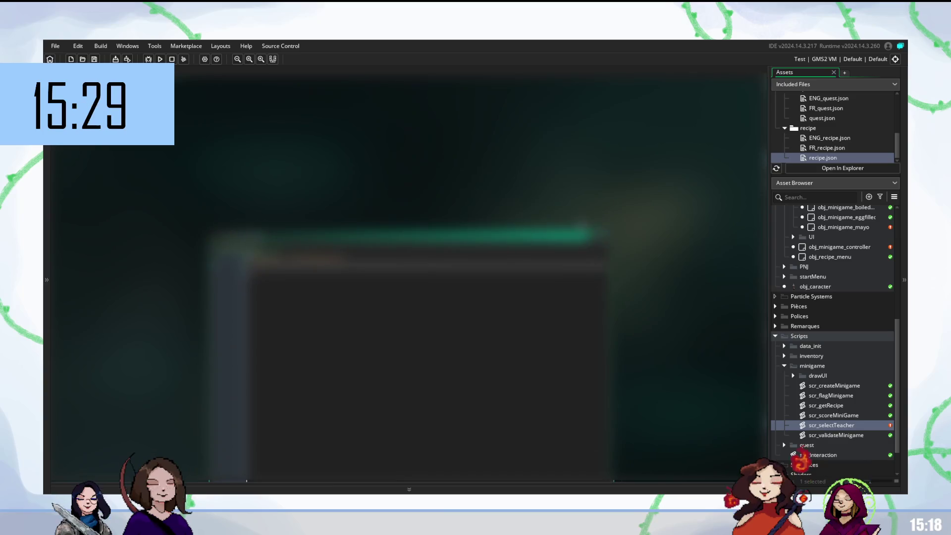
scroll(452, 360, "up", 5)
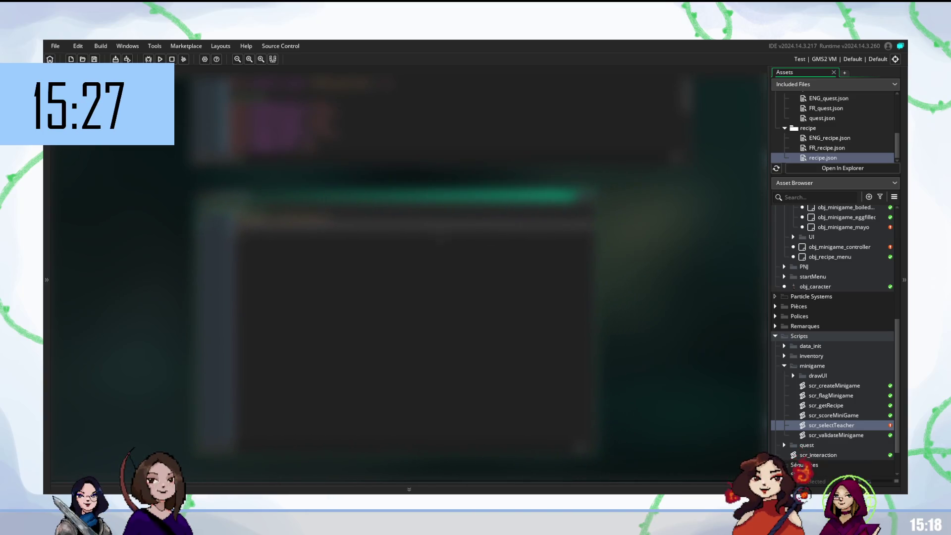
scroll(847, 276, "up", 6)
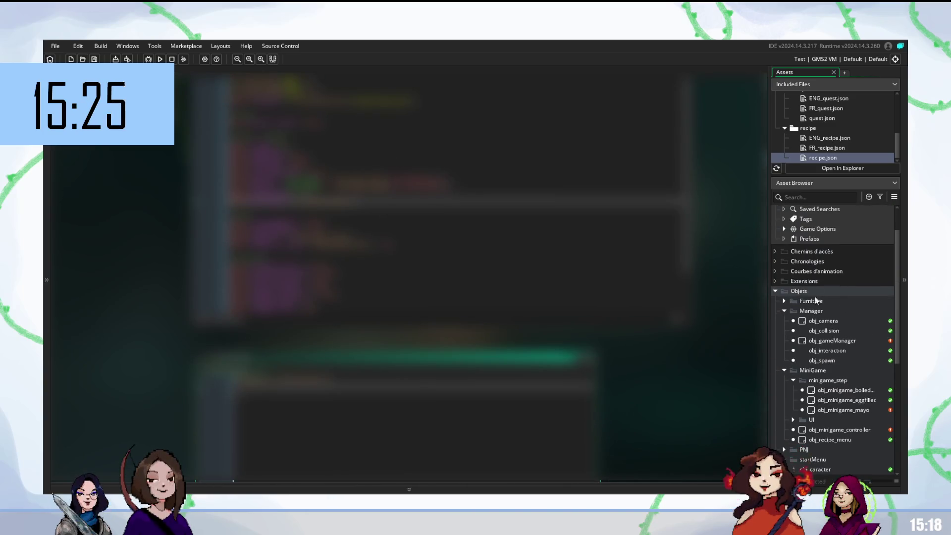
double_click(824, 341)
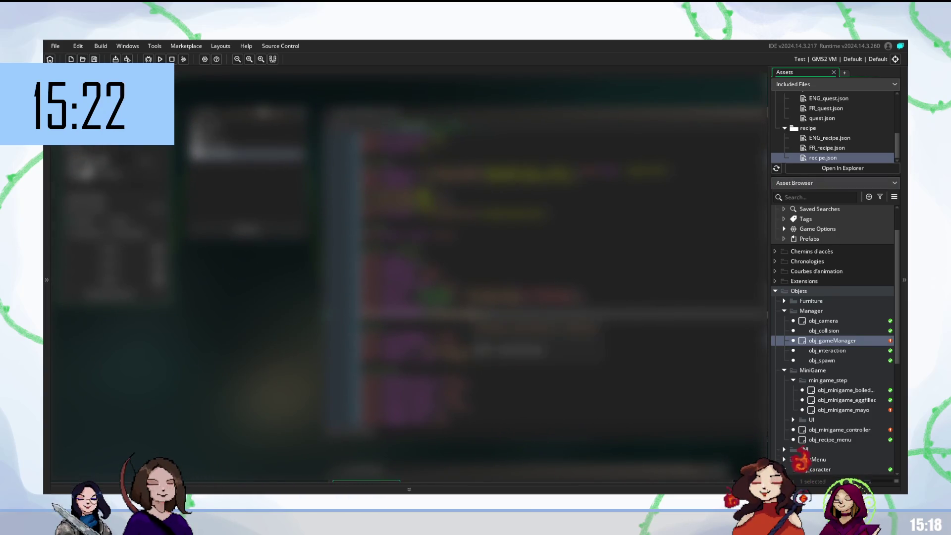
scroll(562, 278, "up", 3)
Step: Scroll through the obj_gameManager code, placing the cursor on several lines to review it
double_click(416, 148)
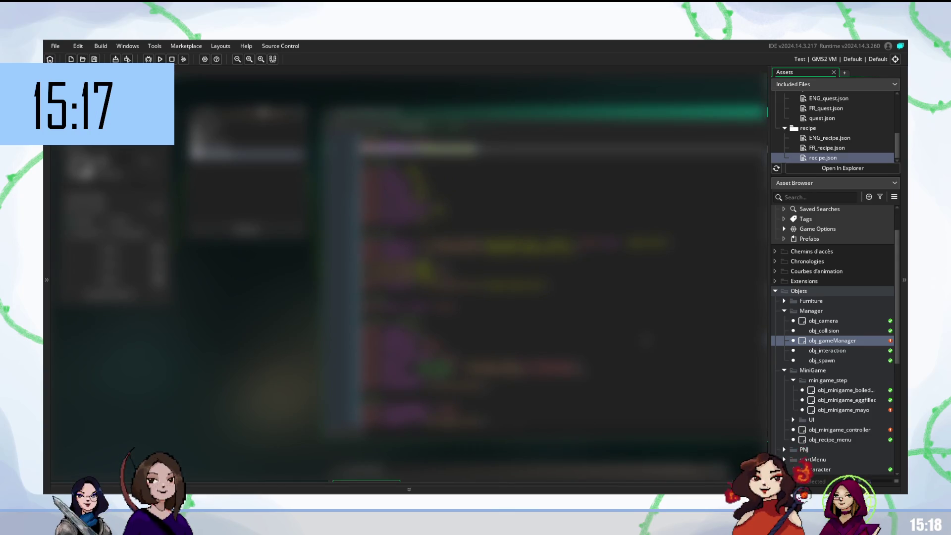
scroll(560, 278, "down", 5)
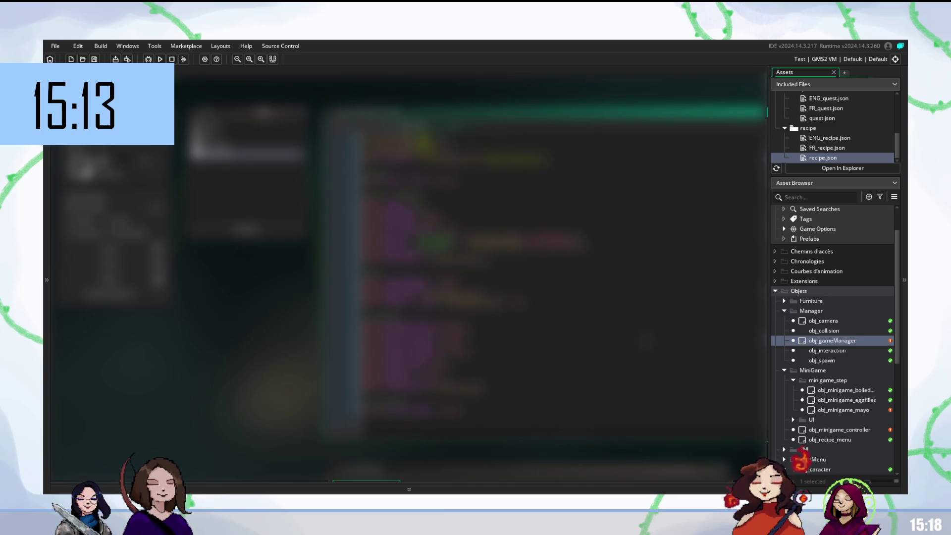
scroll(560, 277, "up", 5)
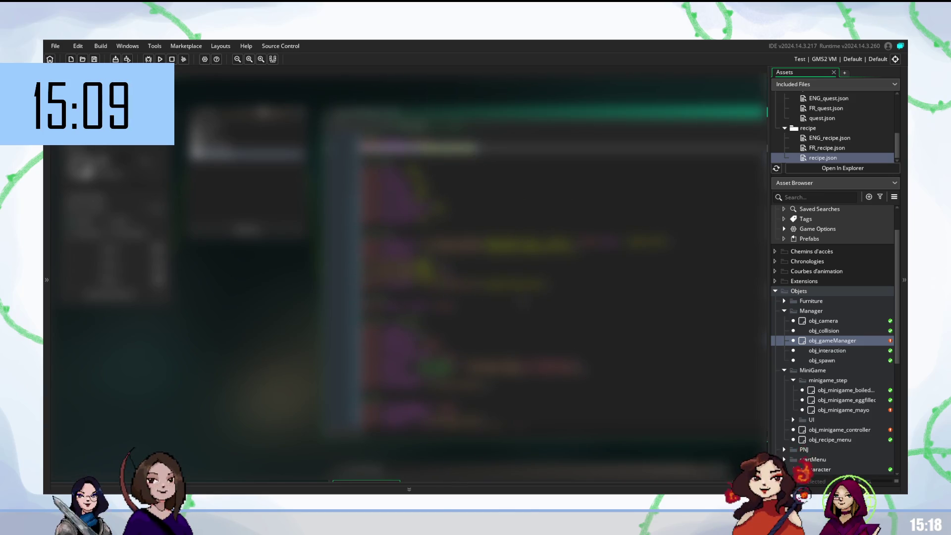
left_click(453, 283)
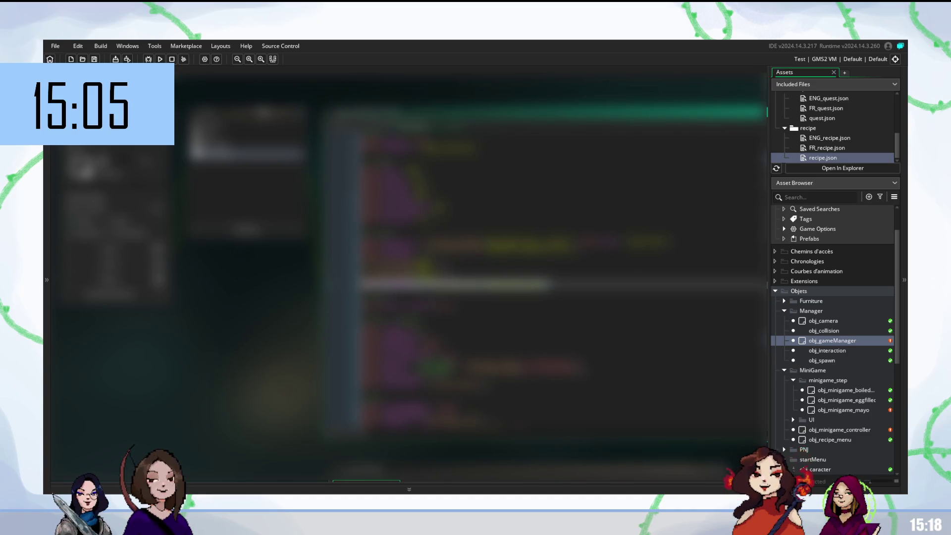
left_click(498, 327)
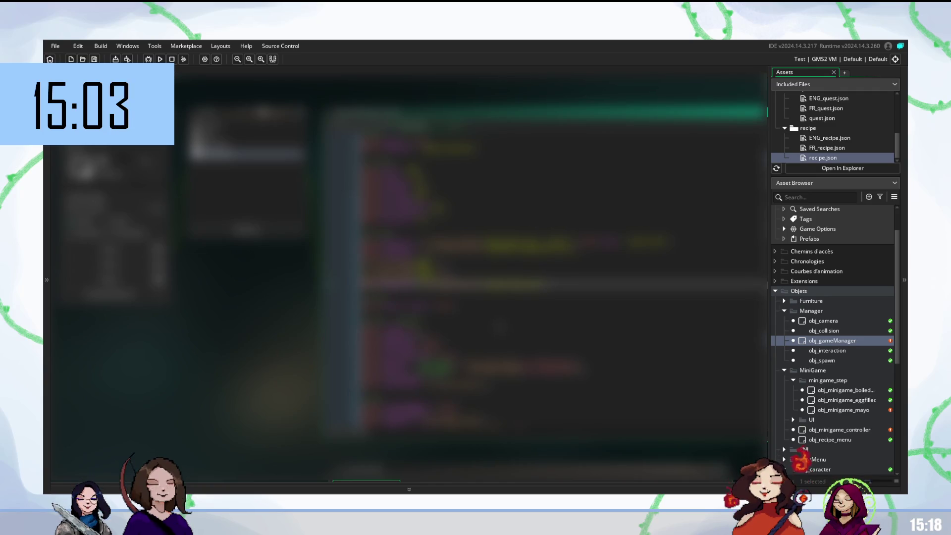
scroll(495, 273, "down", 5)
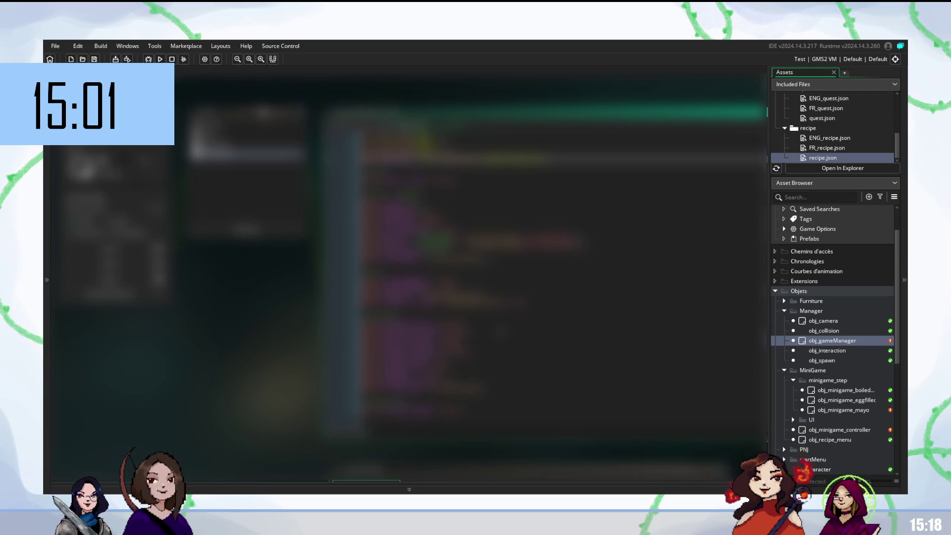
scroll(498, 329, "up", 5)
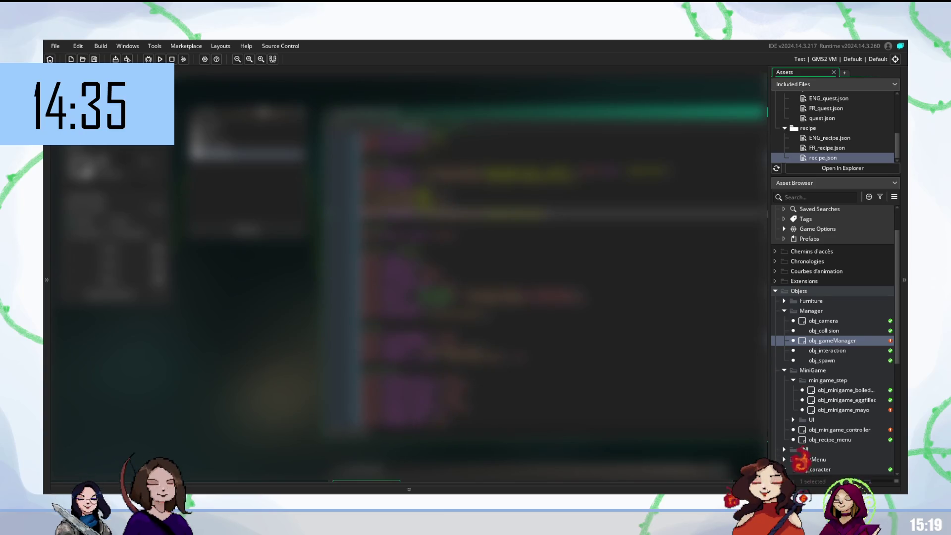
left_click(445, 149)
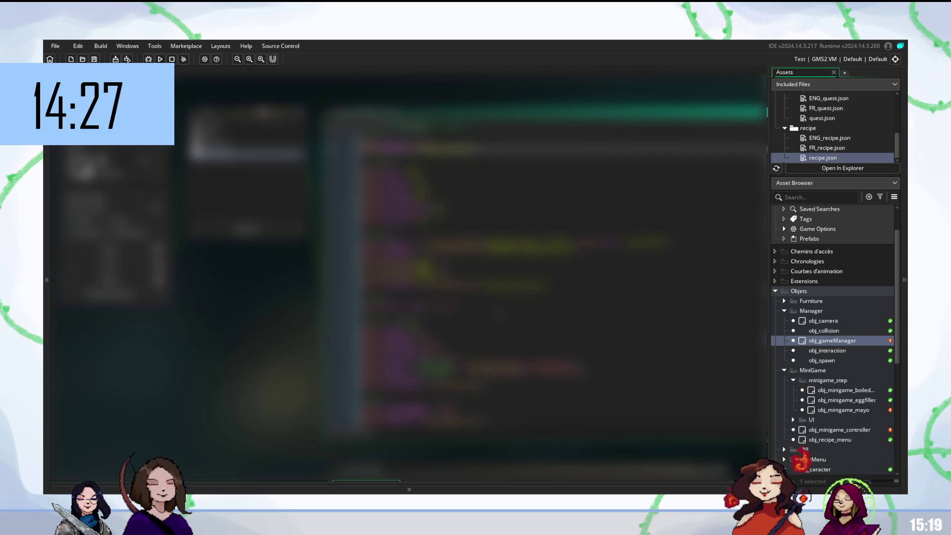
scroll(495, 278, "down", 3)
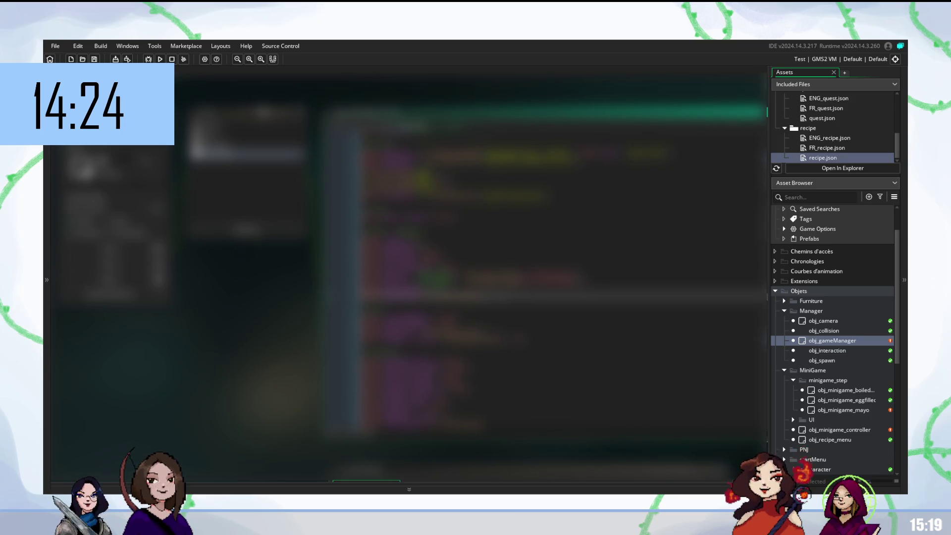
scroll(557, 280, "up", 3)
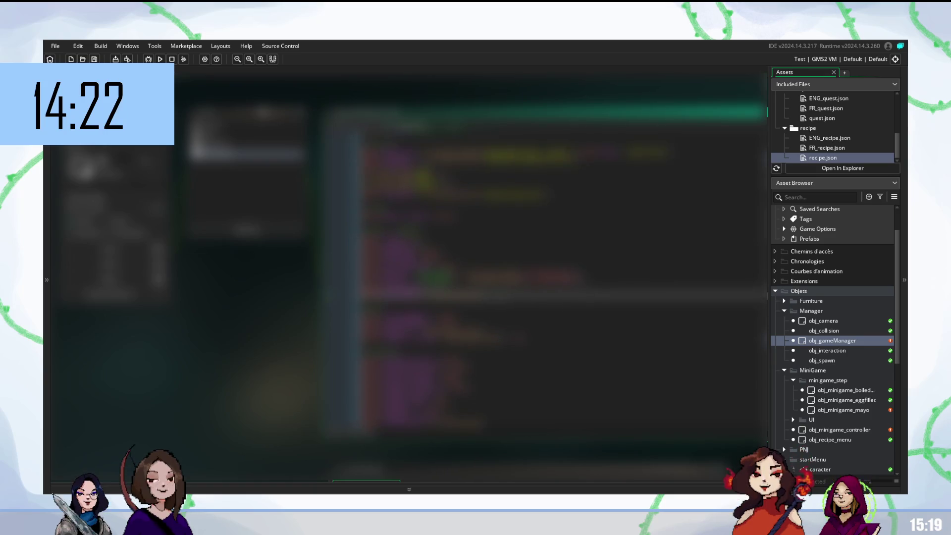
scroll(557, 280, "down", 7)
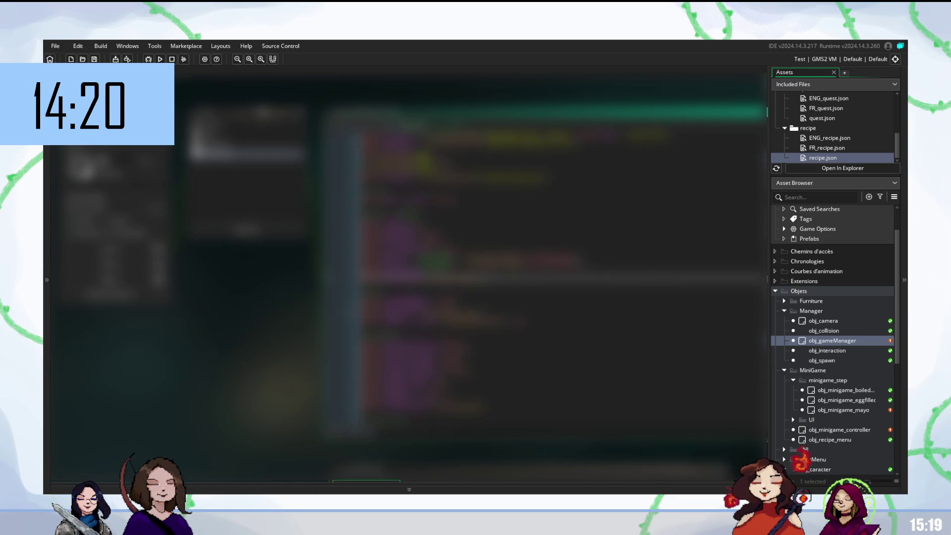
scroll(558, 280, "down", 4)
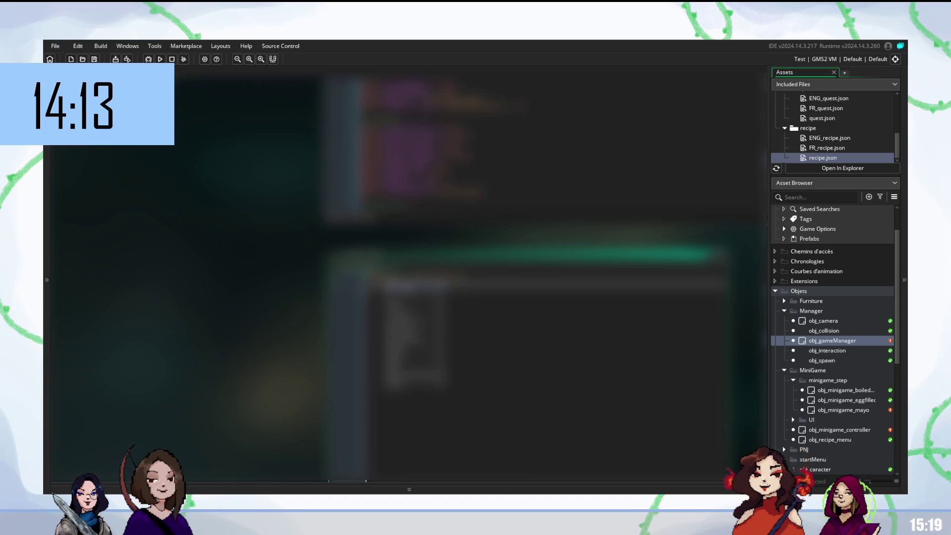
Step: Type short entries ('a', 's') in the second event's code, accepting autocomplete suggestions
key("Return")
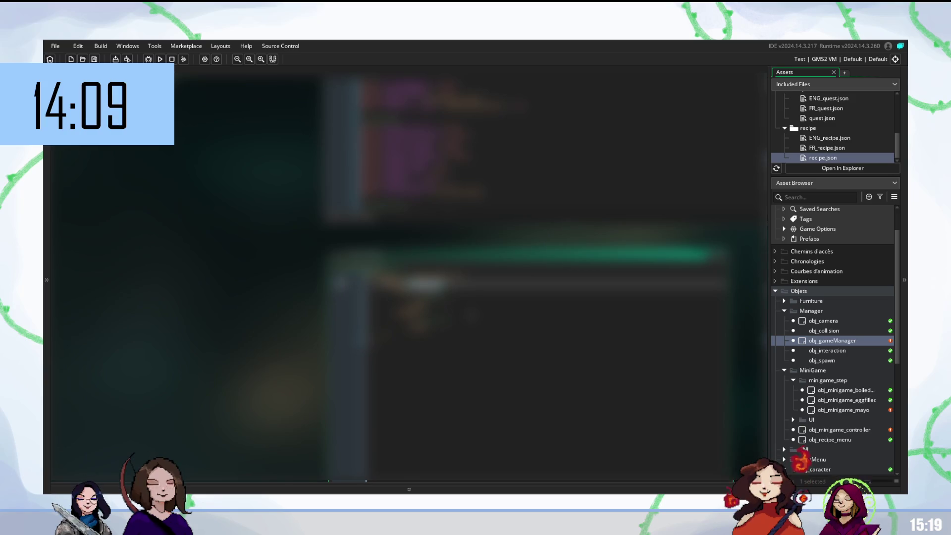
type("a")
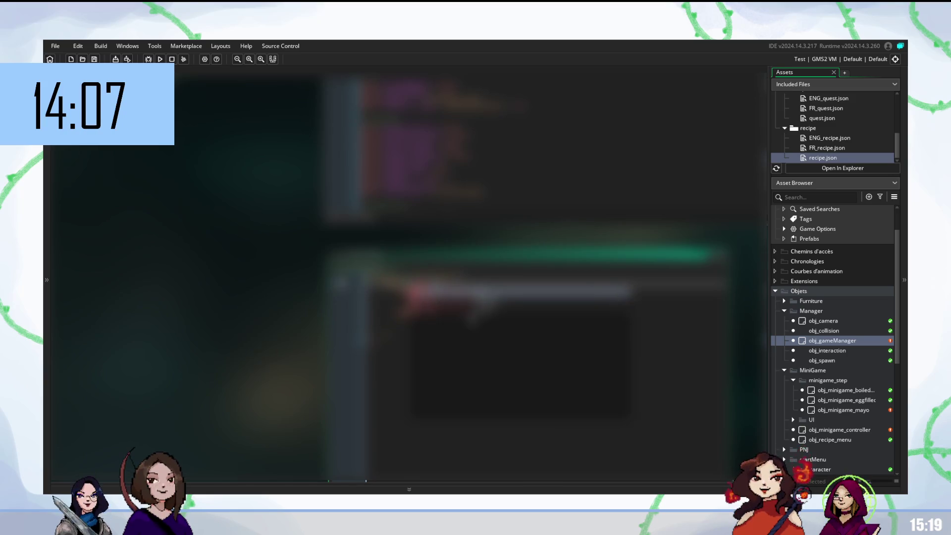
key("Return")
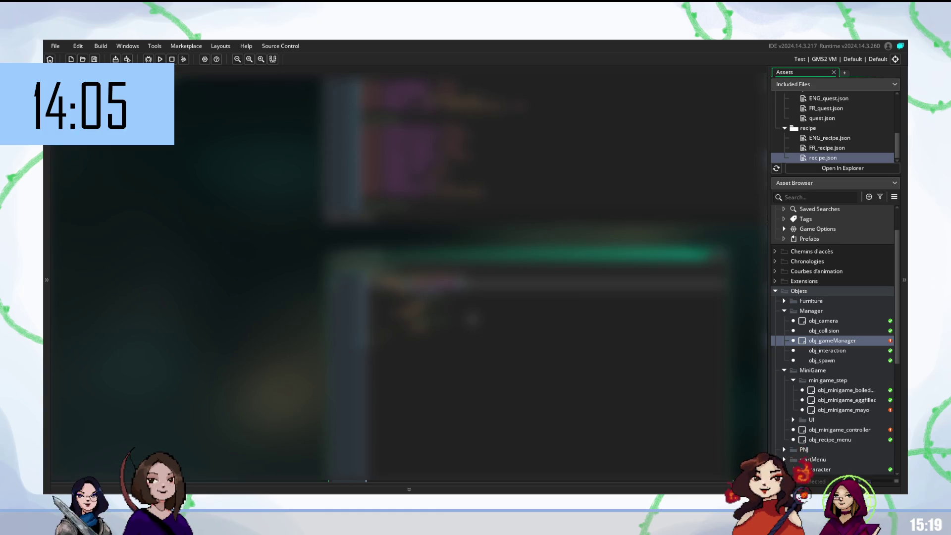
type("s")
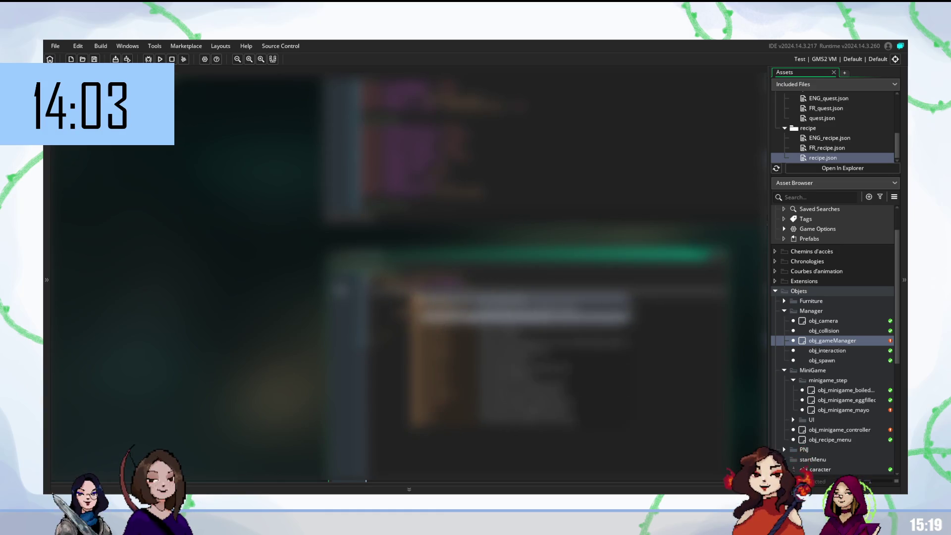
key("Escape")
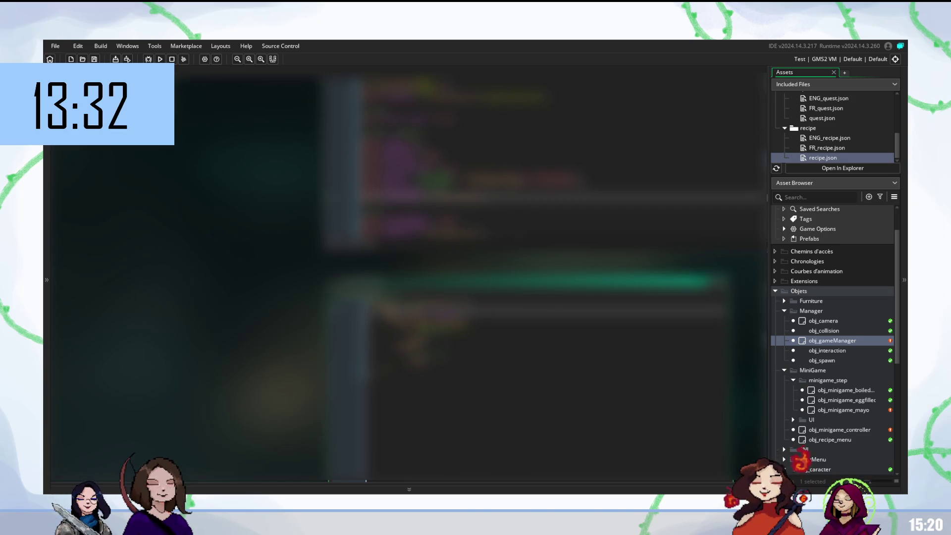
Step: Complete a code line ending with json"))) in the event's code
scroll(496, 273, "down", 3)
left_click(416, 277)
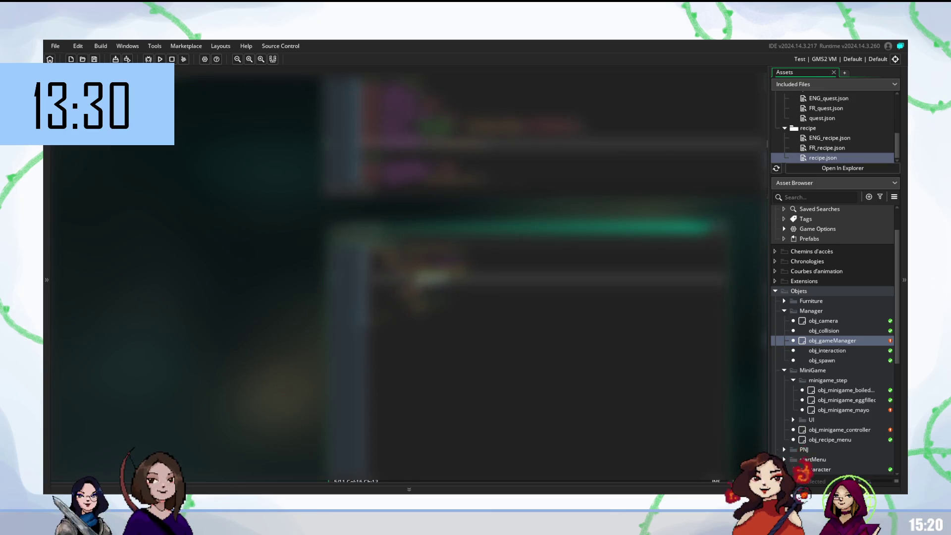
type("json")
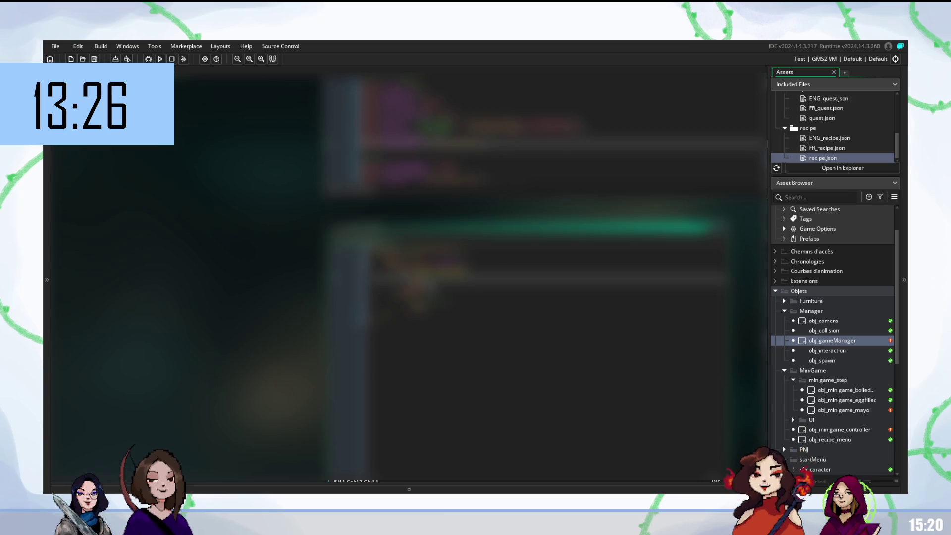
type("\")")
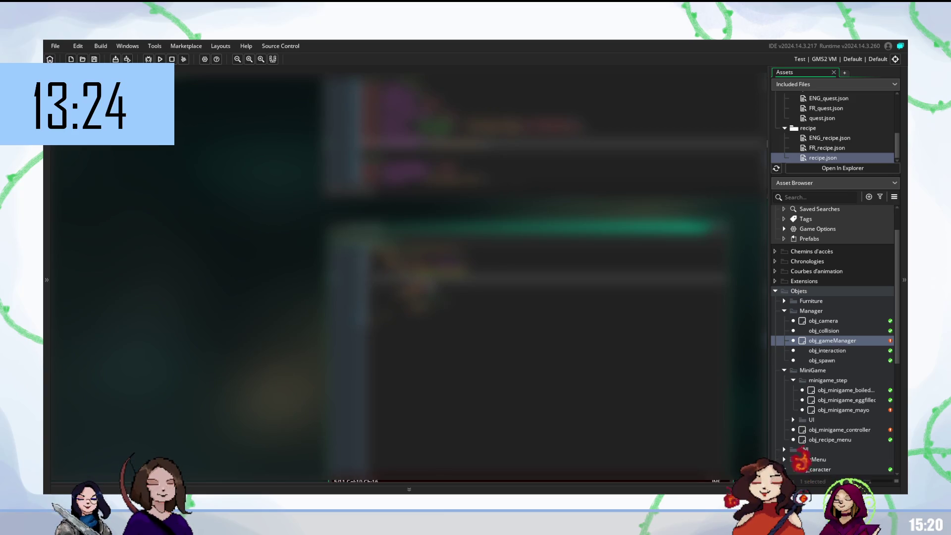
type(")")
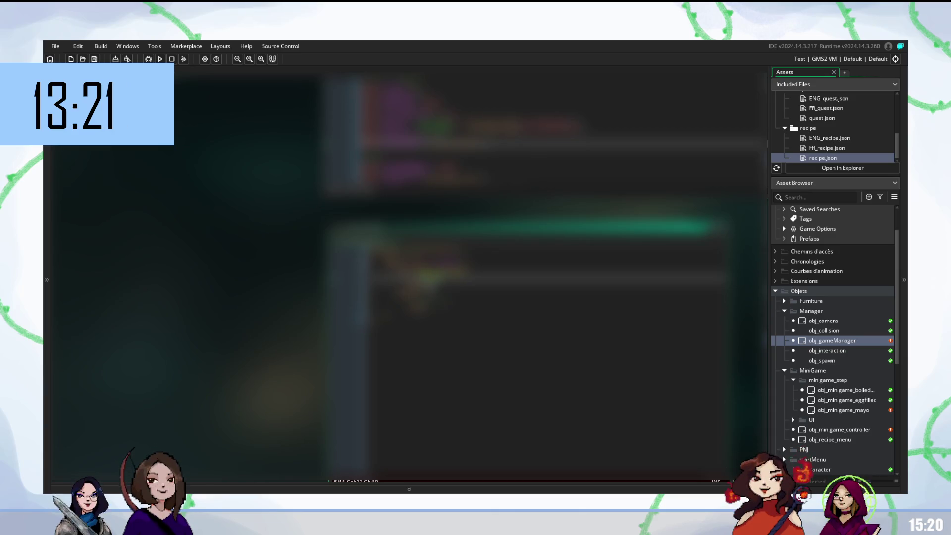
key("Right")
key("Right")
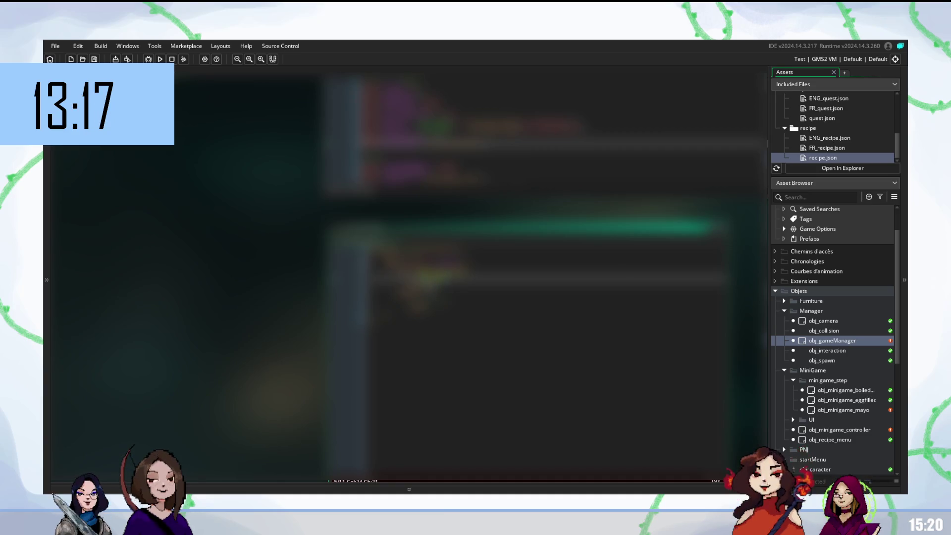
key("Right")
key("Right")
key("Right")
key("Right")
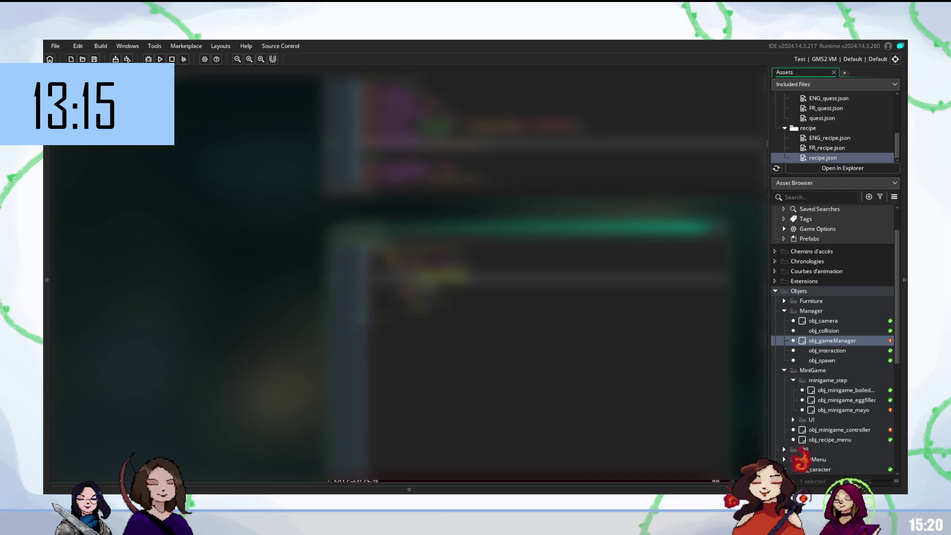
key("Right")
key("Right")
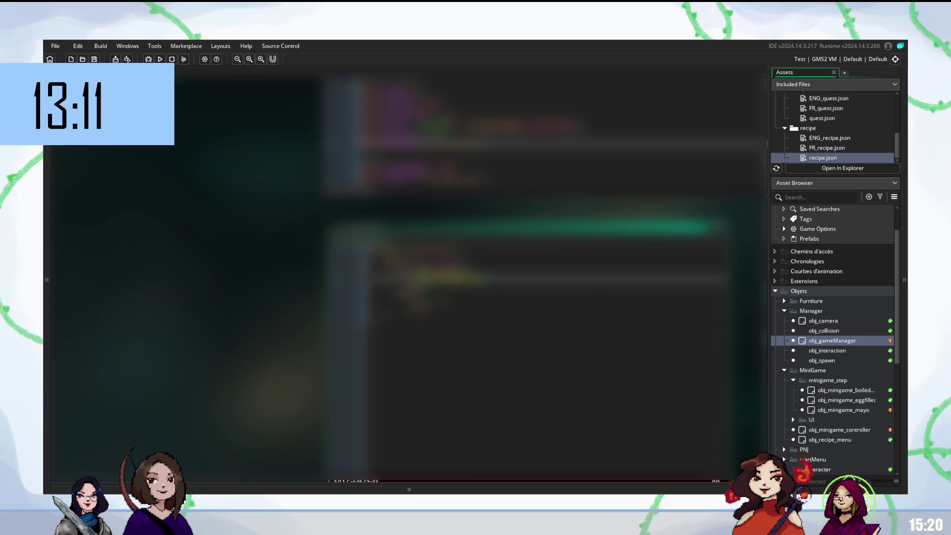
key("Right")
key("Right")
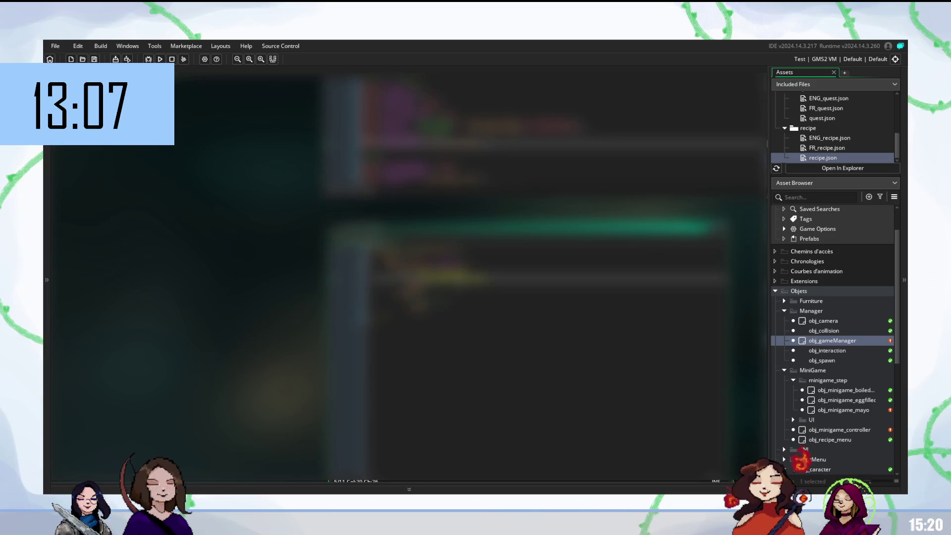
key("Right")
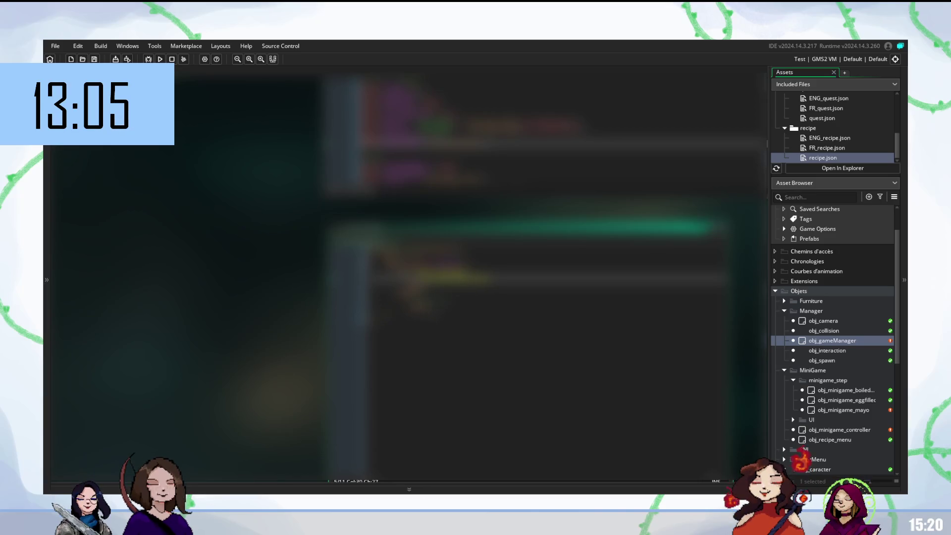
Step: Check code completion on the following lines, then open the scr_selectTeacher script
scroll(495, 273, "down", 1)
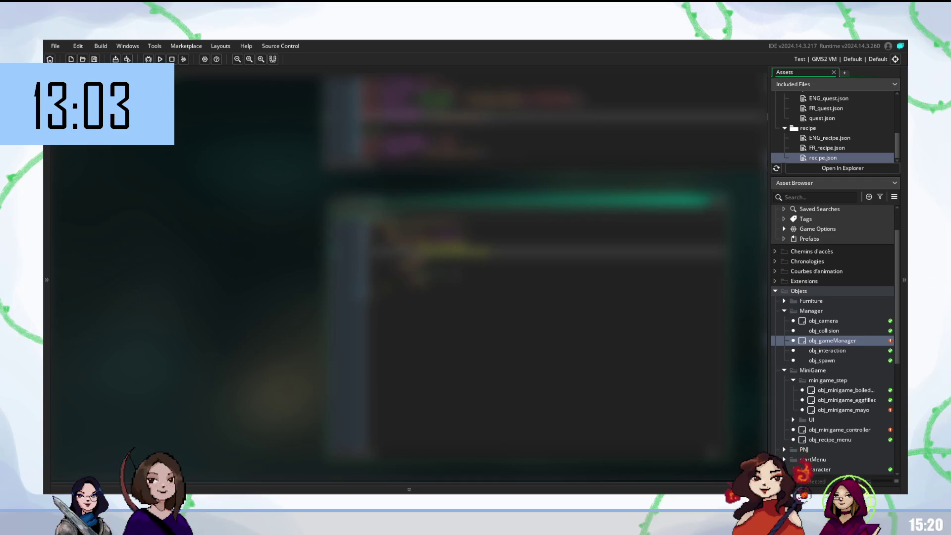
left_click(426, 272)
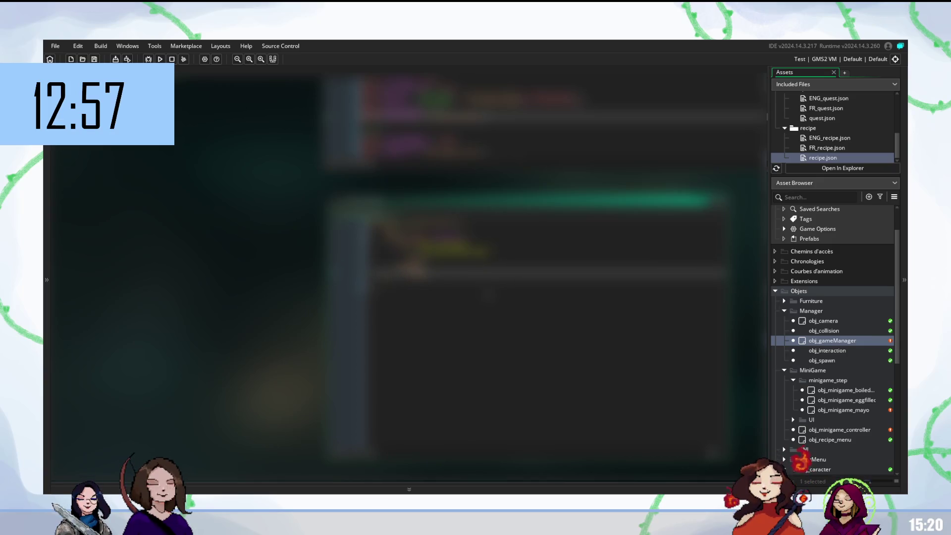
left_click(426, 284)
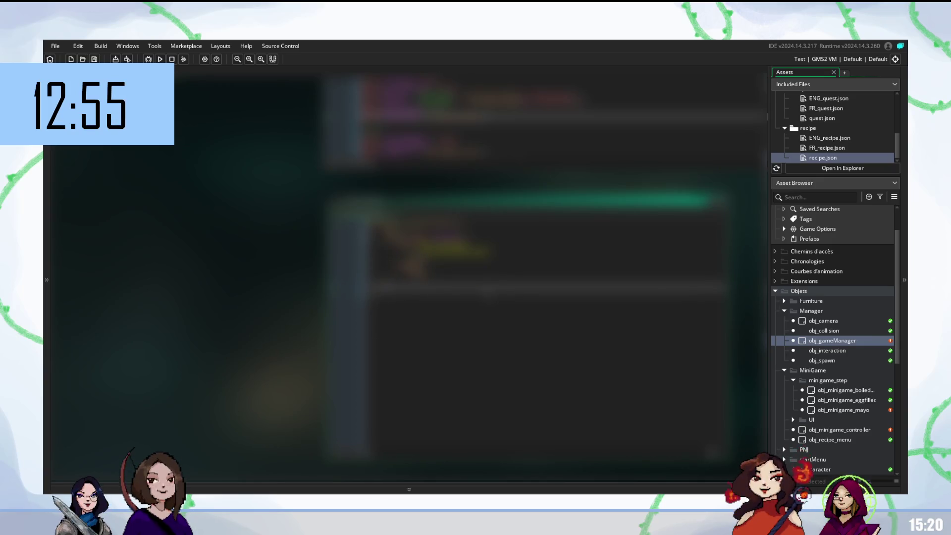
key("ctrl+space")
key("Escape")
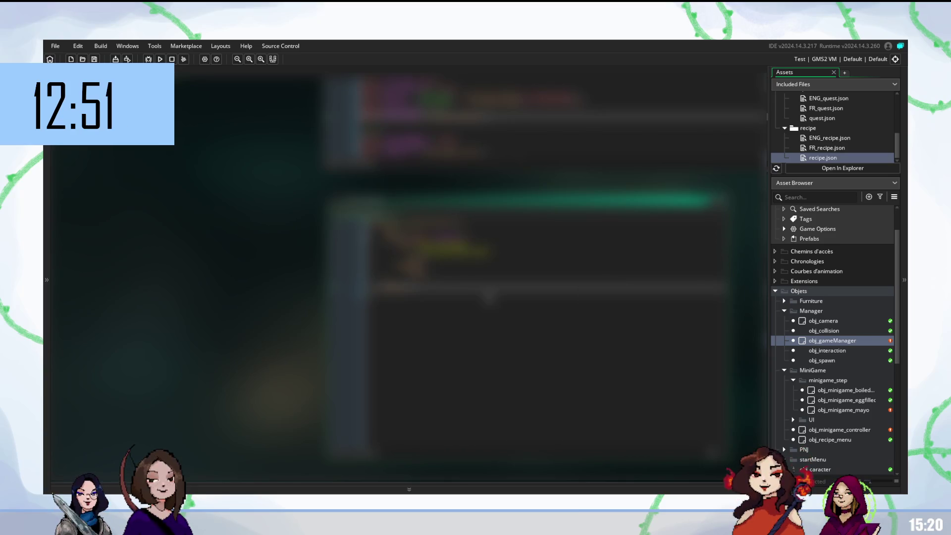
scroll(409, 272, "down", 3)
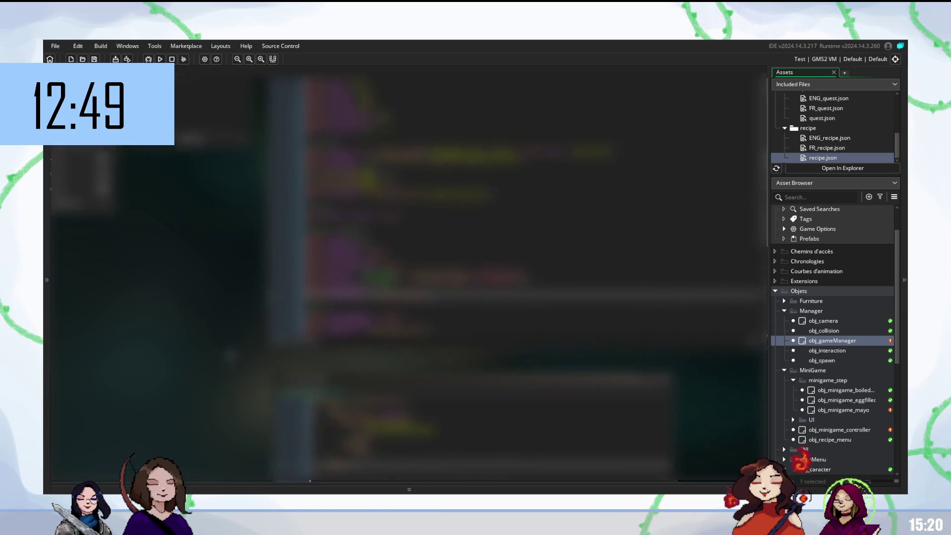
scroll(861, 384, "down", 10)
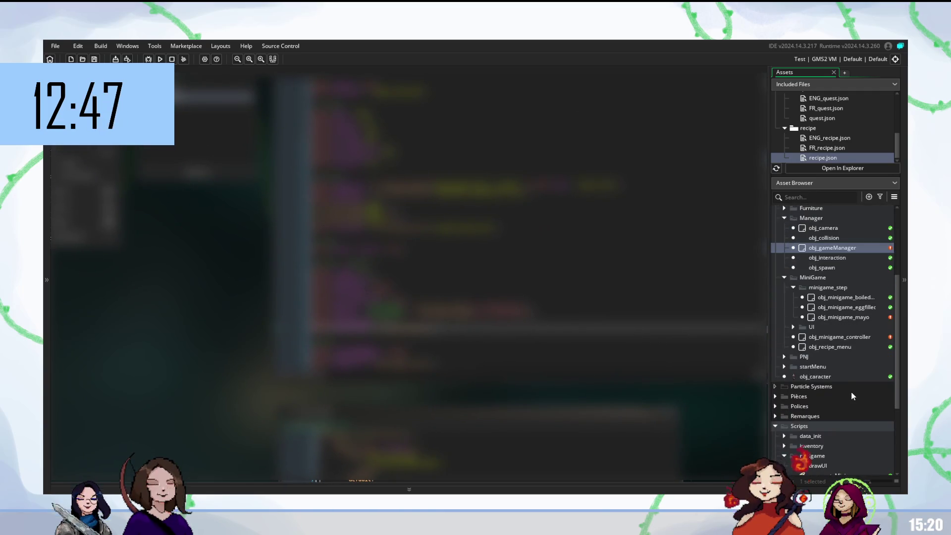
double_click(833, 389)
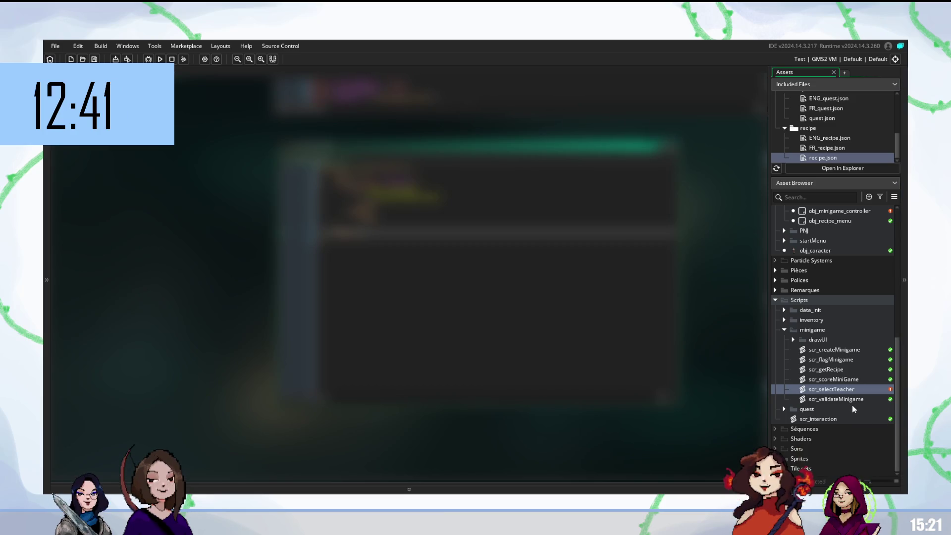
Step: Open obj_minigame_controller from the Objets > MiniGame folder in the Asset Browser
scroll(847, 391, "up", 5)
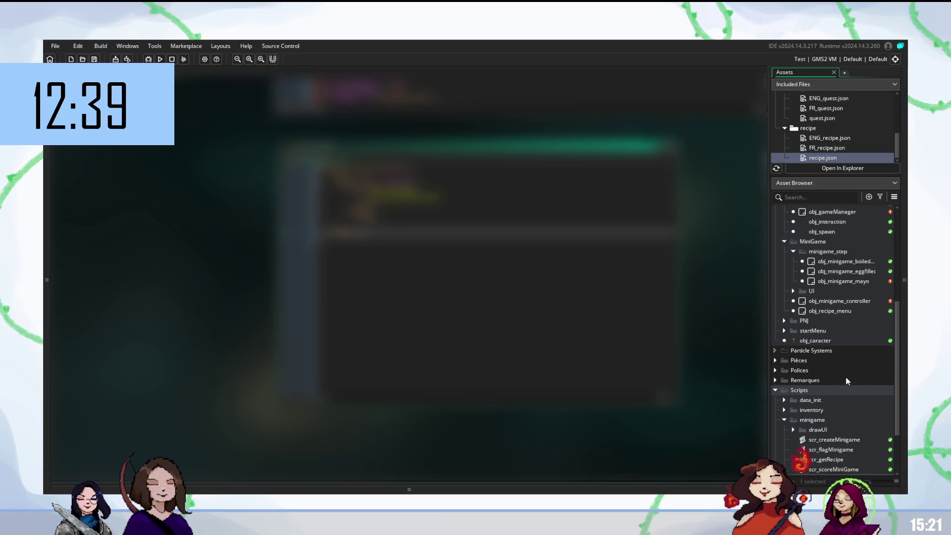
scroll(842, 364, "up", 3)
double_click(858, 372)
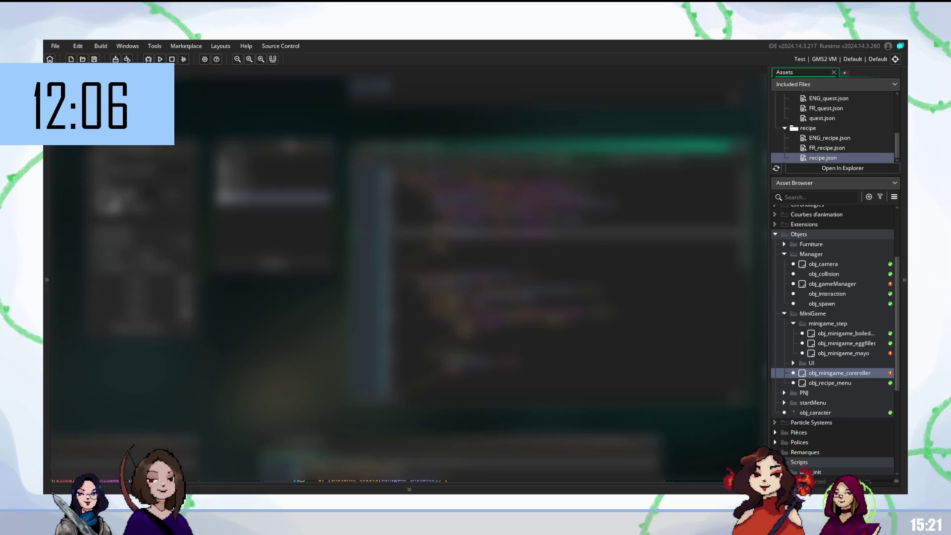
Step: Switch to another obj_minigame_controller event's code and place the cursor in it
left_click(272, 158)
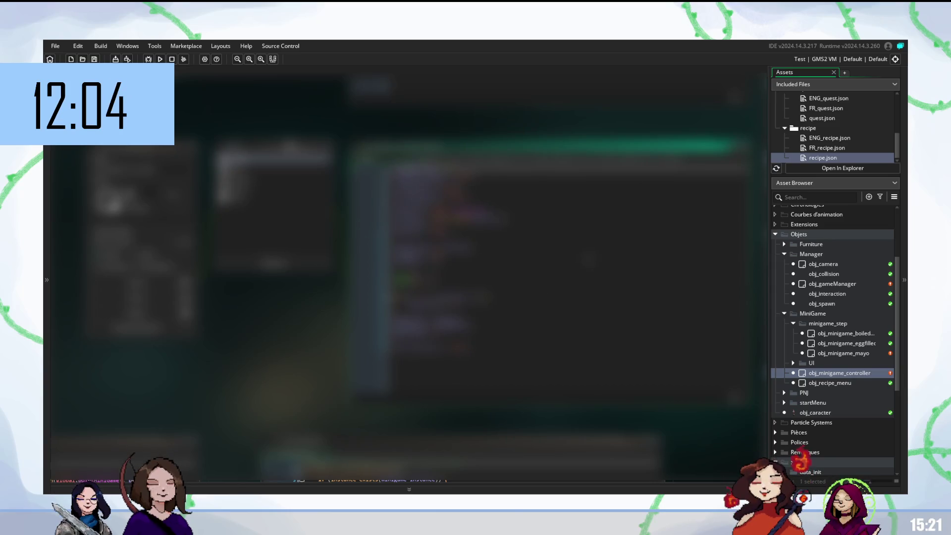
left_click(426, 184)
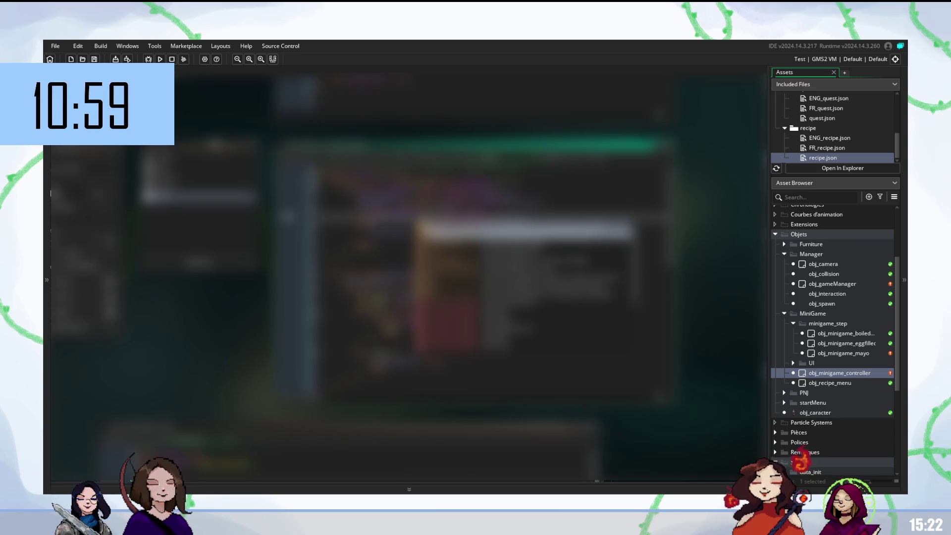
Step: Insert an autocompleted spr sprite name on a line of obj_minigame_controller's event code
key("Escape")
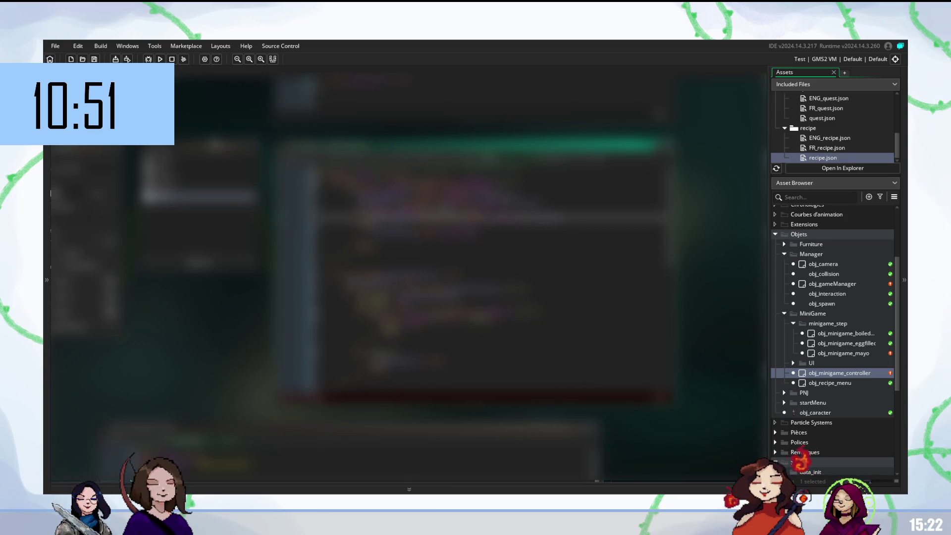
left_click(445, 233)
type("s")
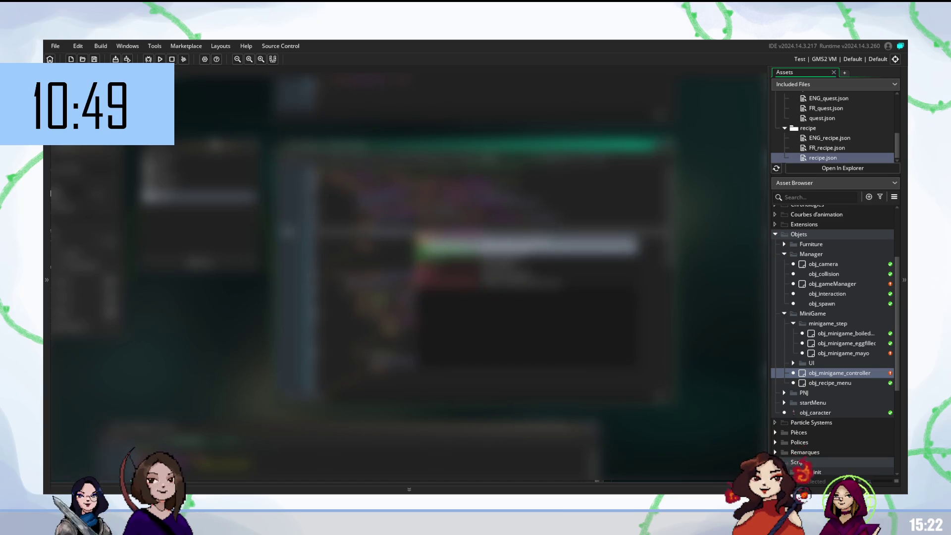
type("pr")
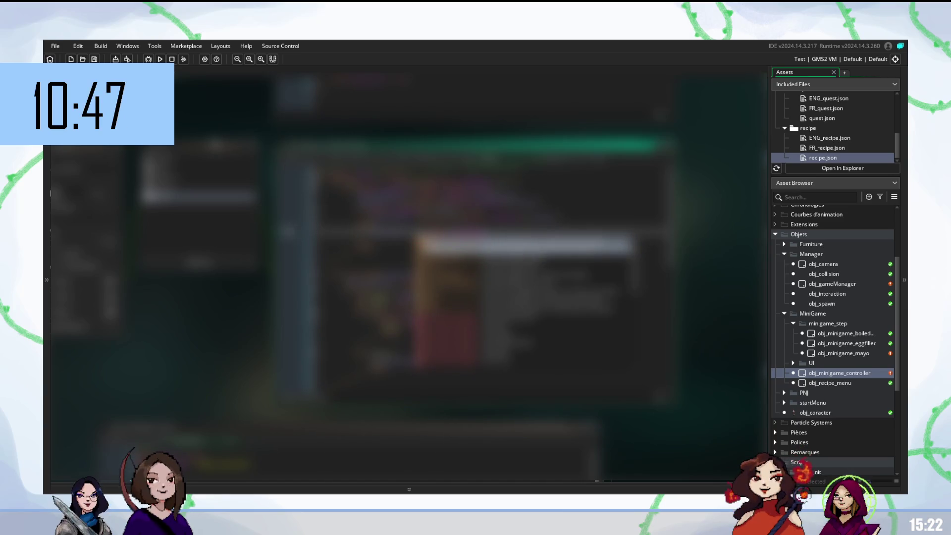
key("Return")
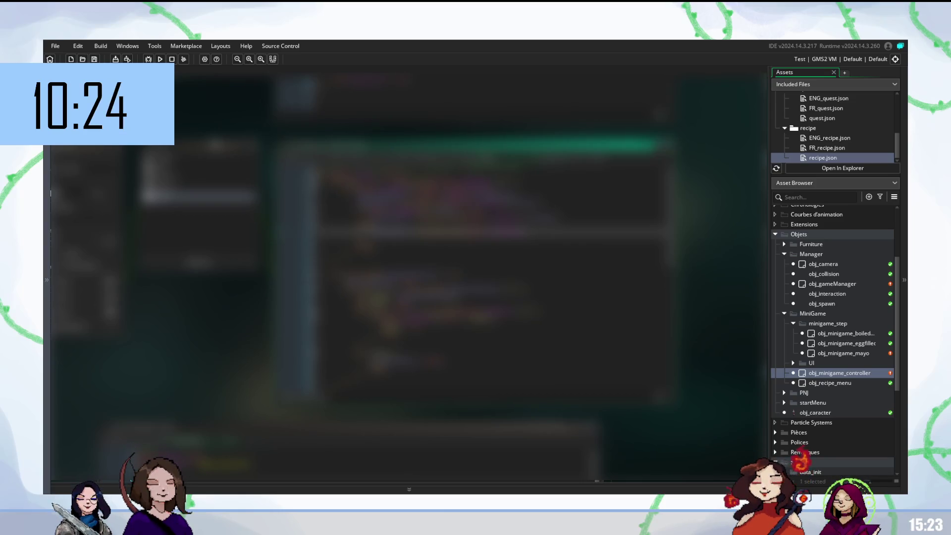
left_click(446, 247)
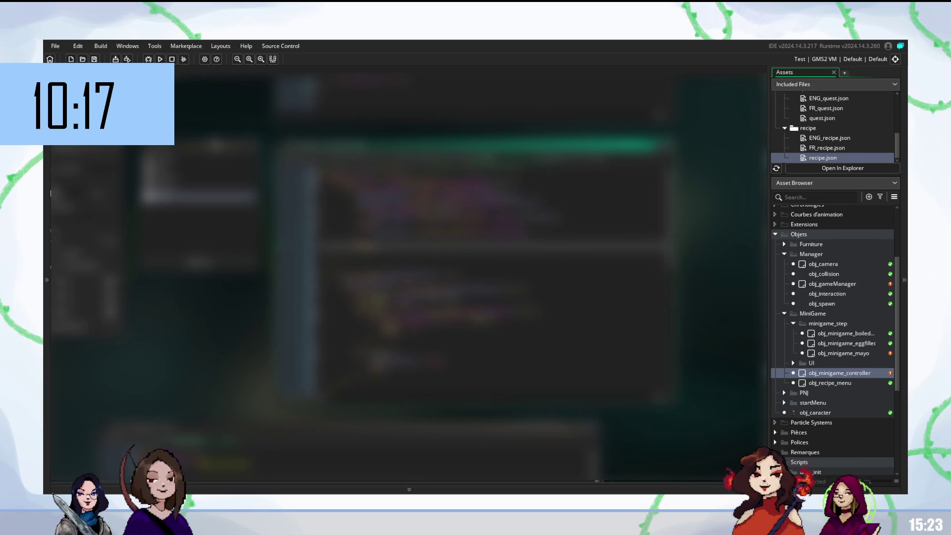
left_click(281, 45)
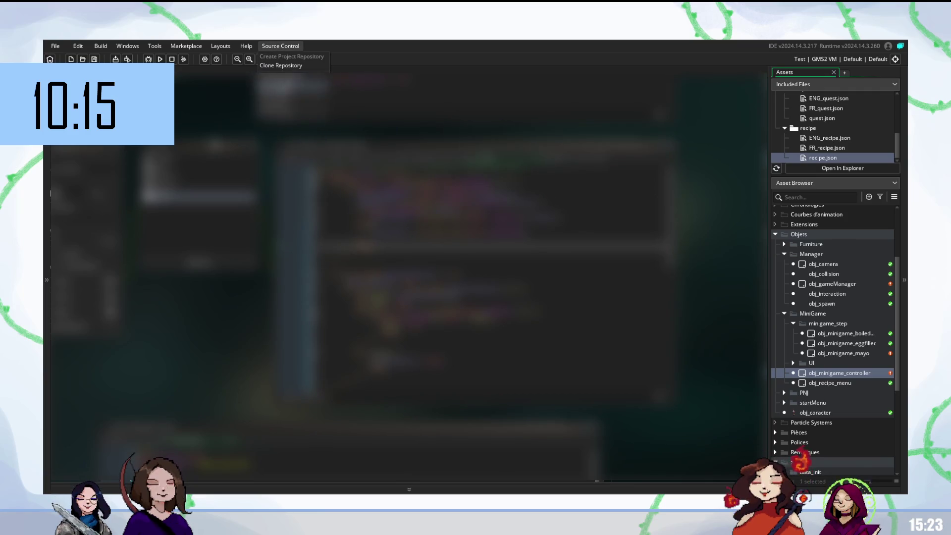
key("Escape")
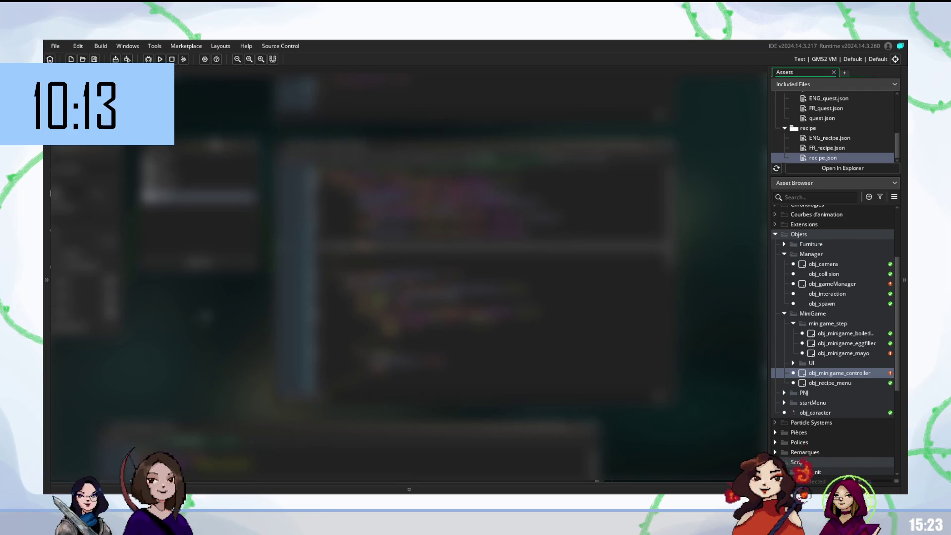
left_click(280, 46)
left_click(280, 76)
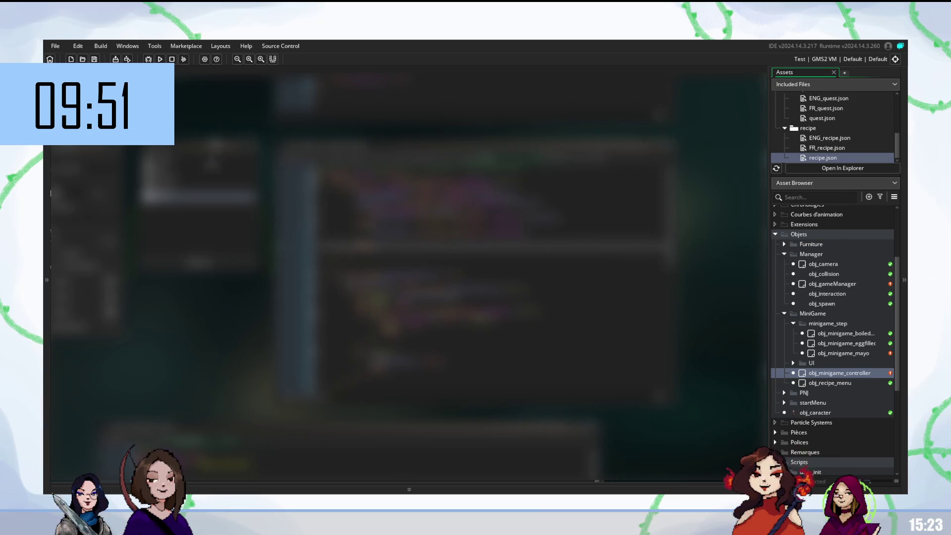
left_click(280, 45)
key("Escape")
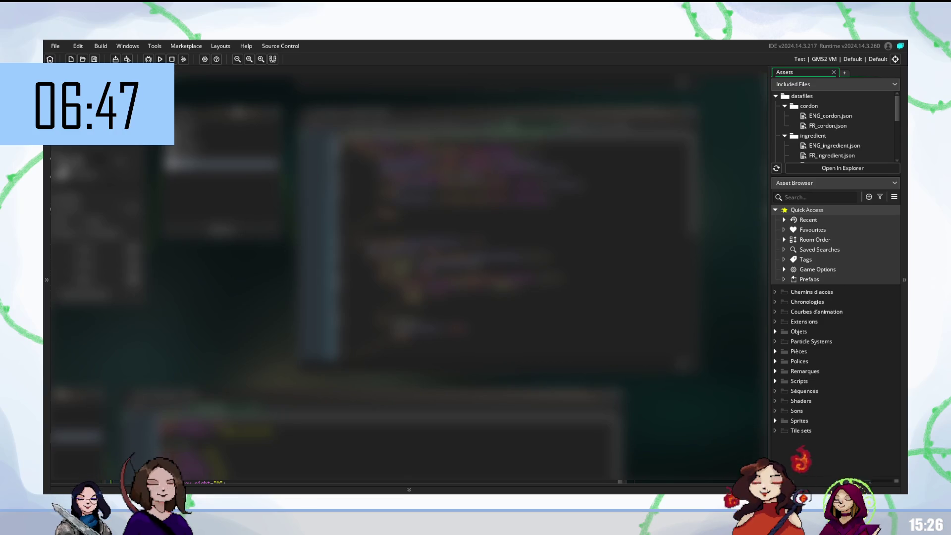
Step: Expand the Sprites folder and create a new miniGame HUD group named 'flag'
left_click(775, 420)
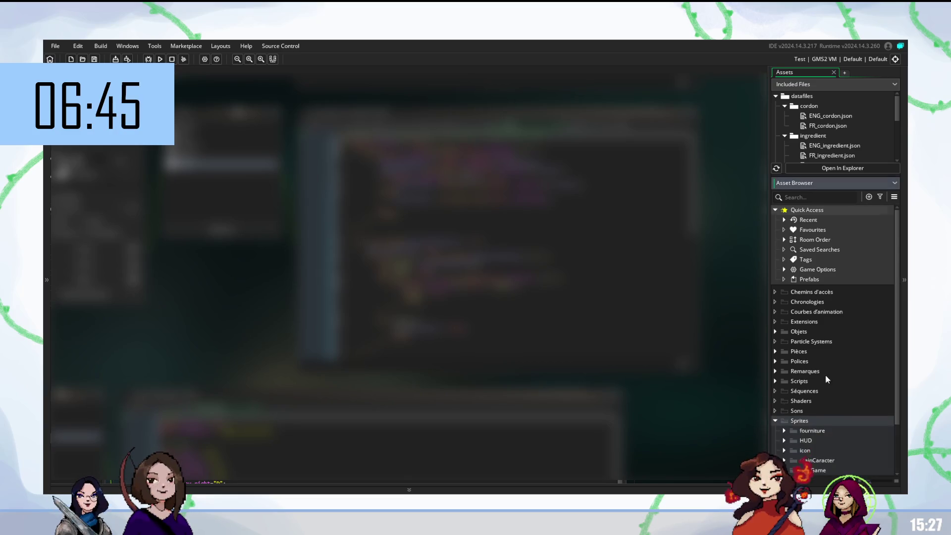
scroll(825, 375, "down", 1)
scroll(831, 364, "down", 2)
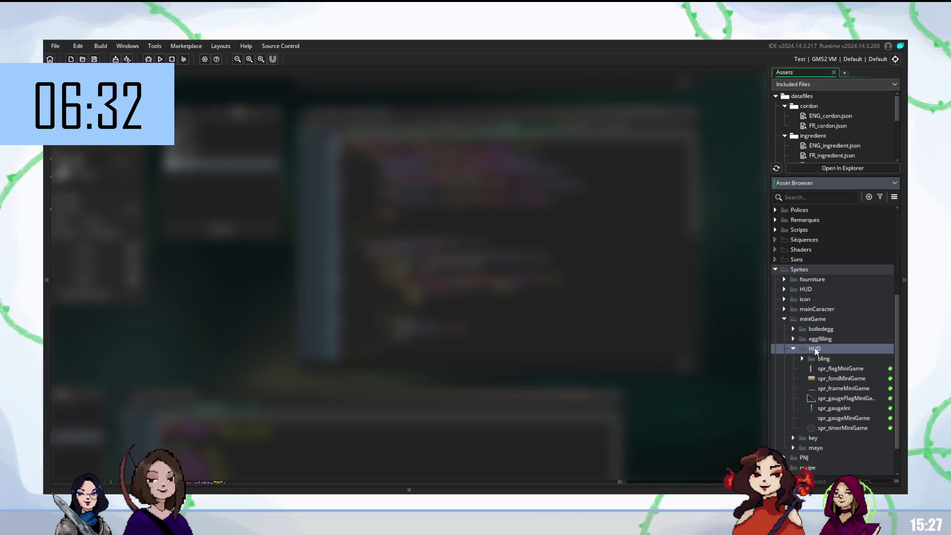
right_click(815, 349)
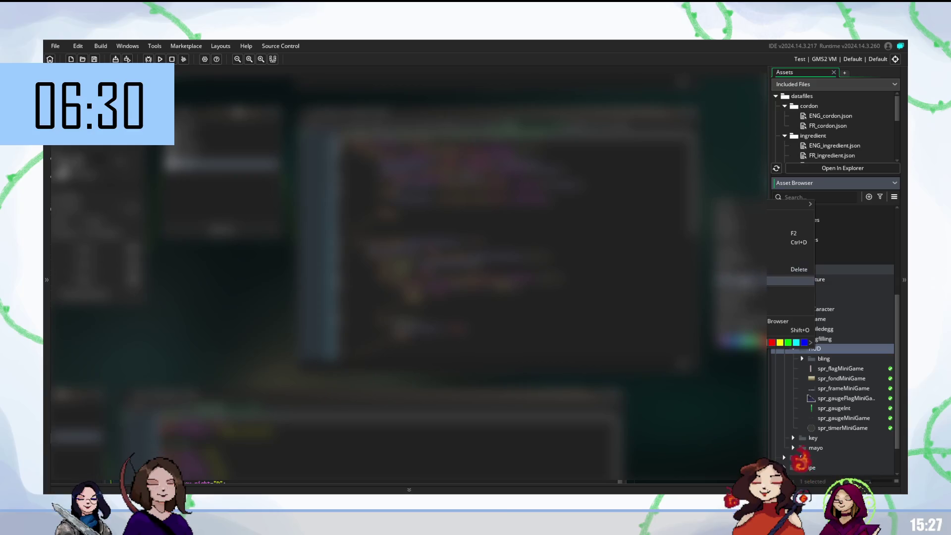
type("fla")
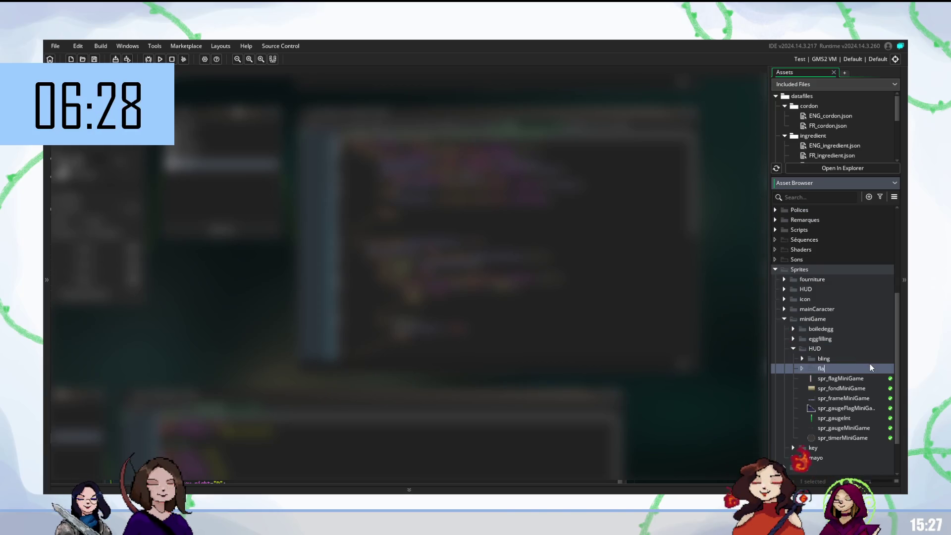
type("g")
key("Return")
Step: Move the four gauge sprites into the new group and rename it 'gauge'
left_click_drag(844, 407, 829, 369)
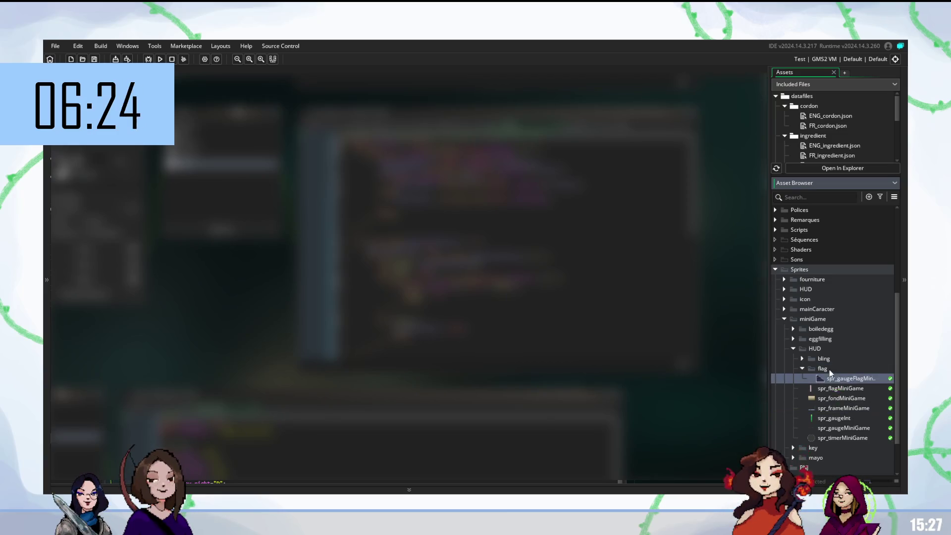
left_click_drag(835, 418, 835, 371)
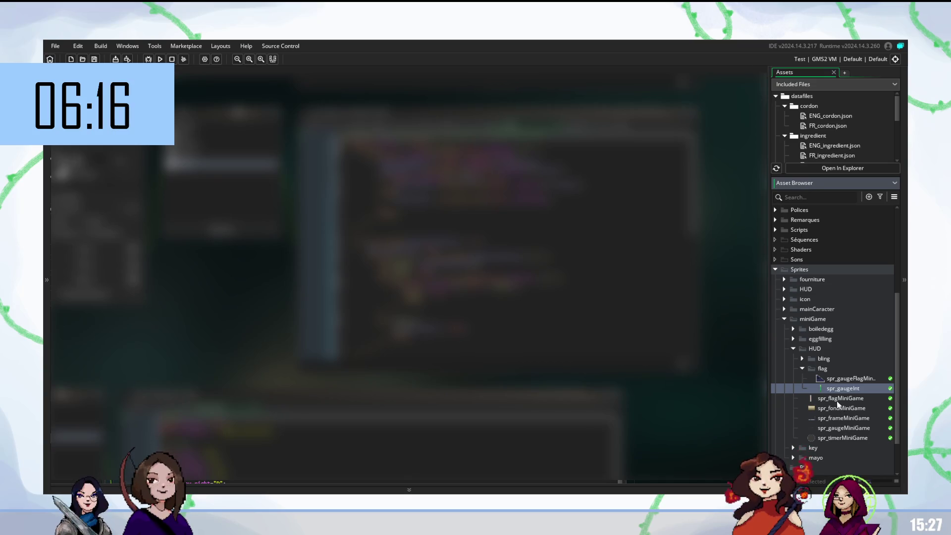
left_click_drag(827, 398, 836, 372)
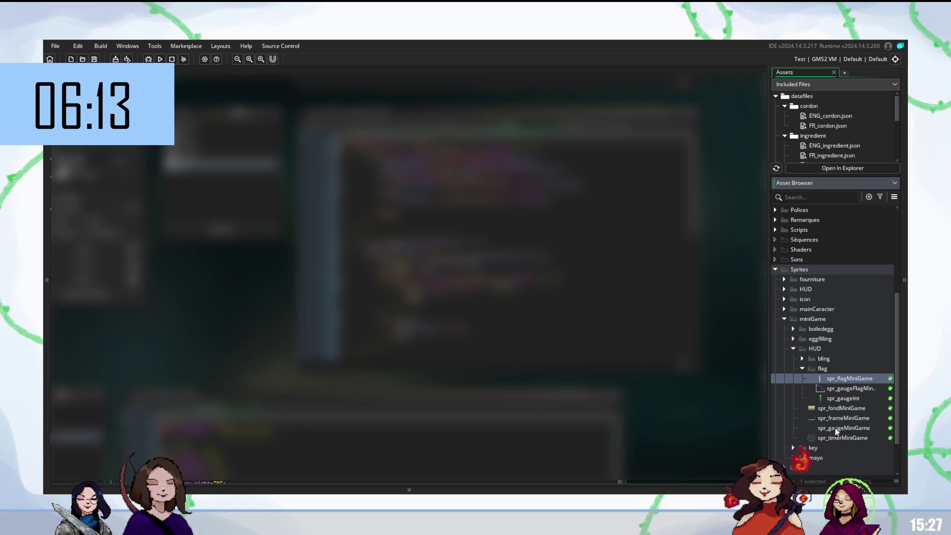
left_click(834, 408)
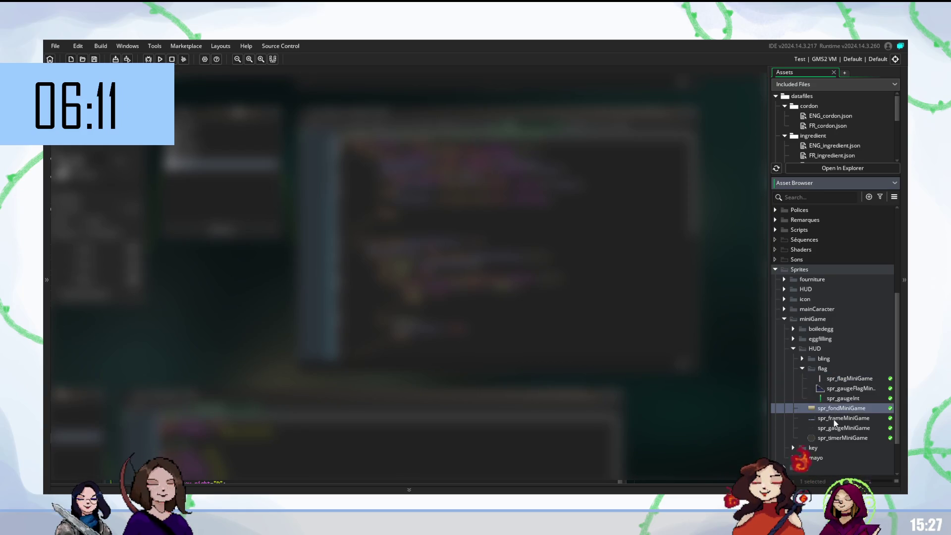
left_click_drag(833, 429, 825, 369)
left_click(825, 370)
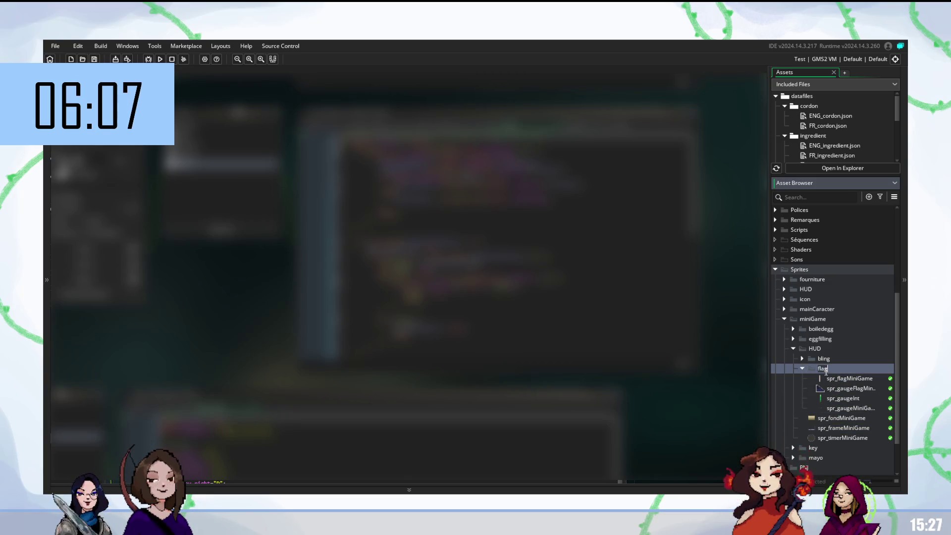
type("ga")
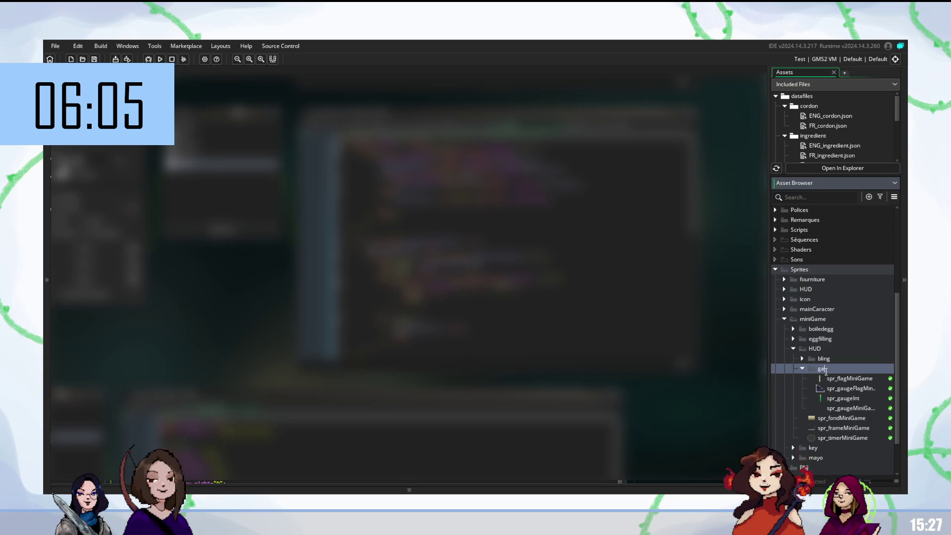
type("uge")
key("Return")
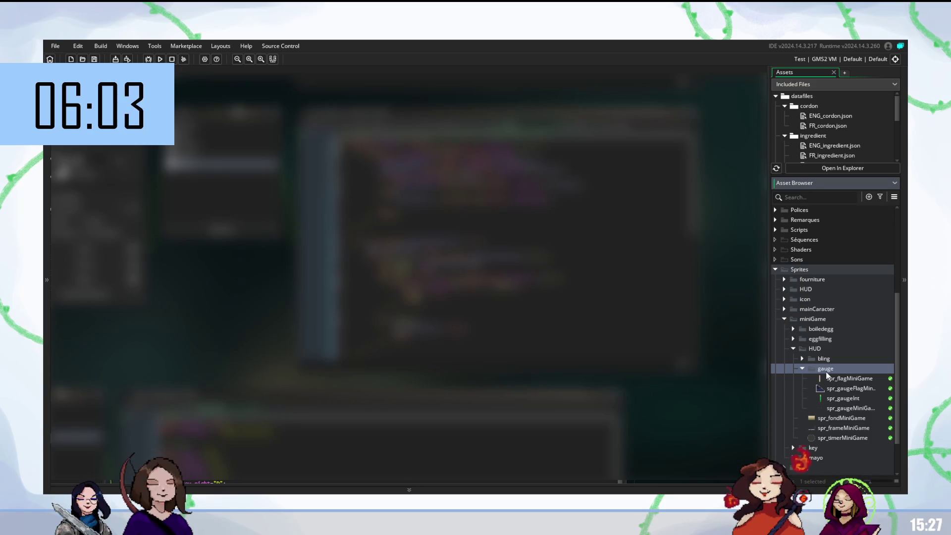
left_click(828, 419)
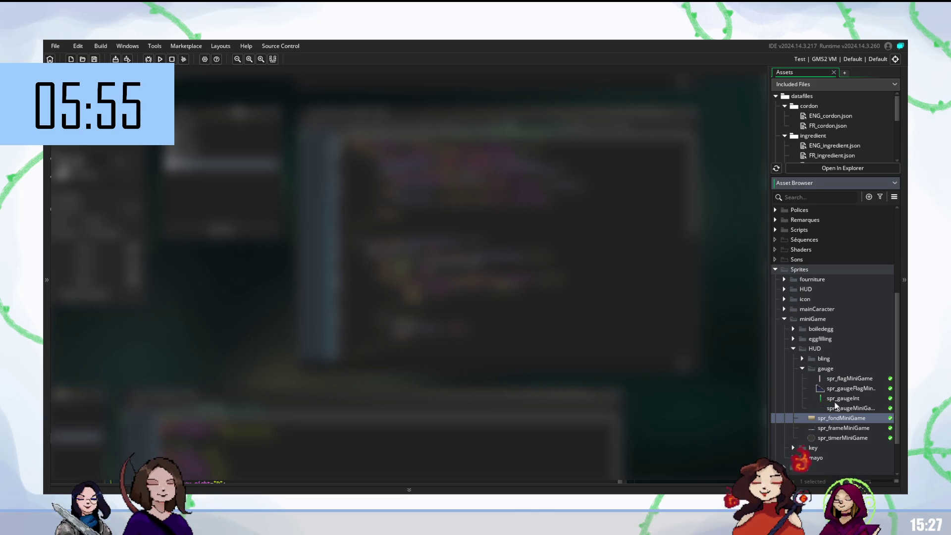
right_click(827, 417)
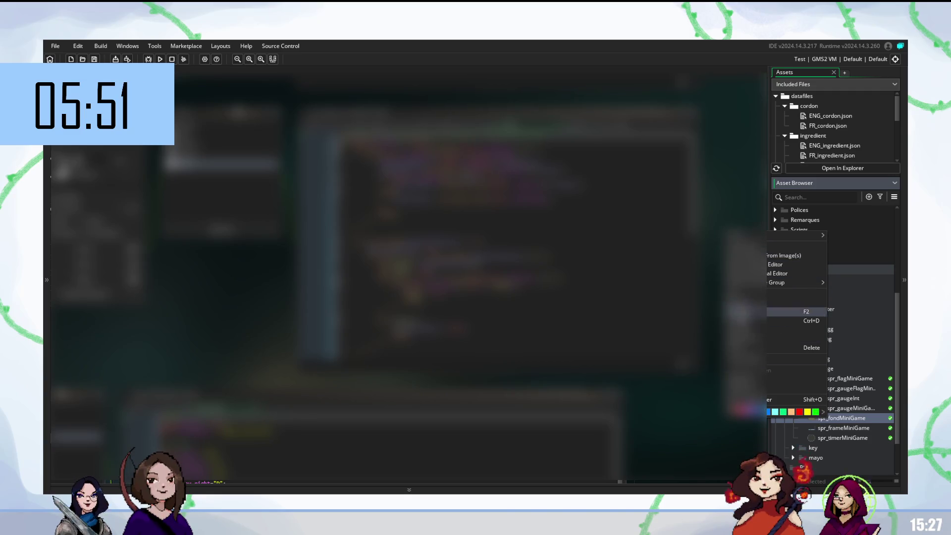
Step: Create a 'base' folder holding spr_fondMiniGame and spr_frameMiniGame
left_click(797, 301)
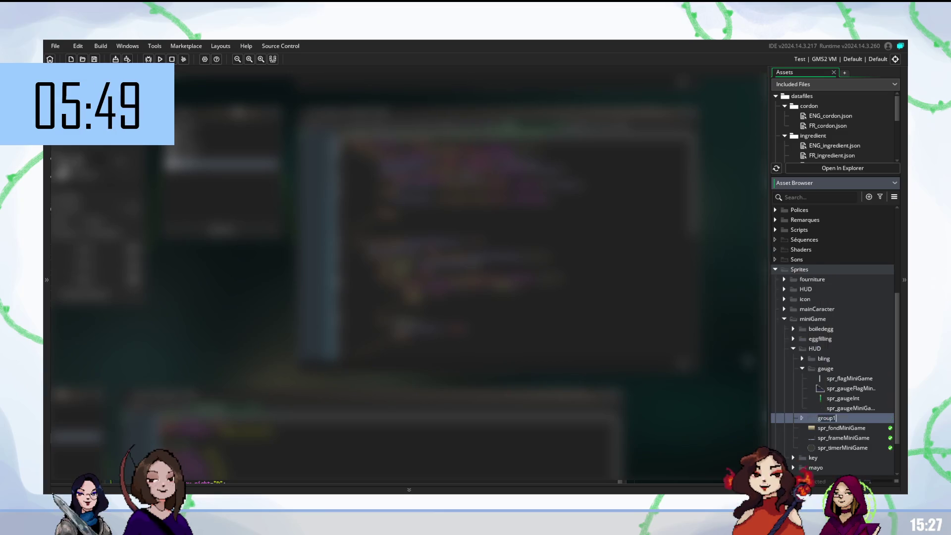
type("base")
key("Return")
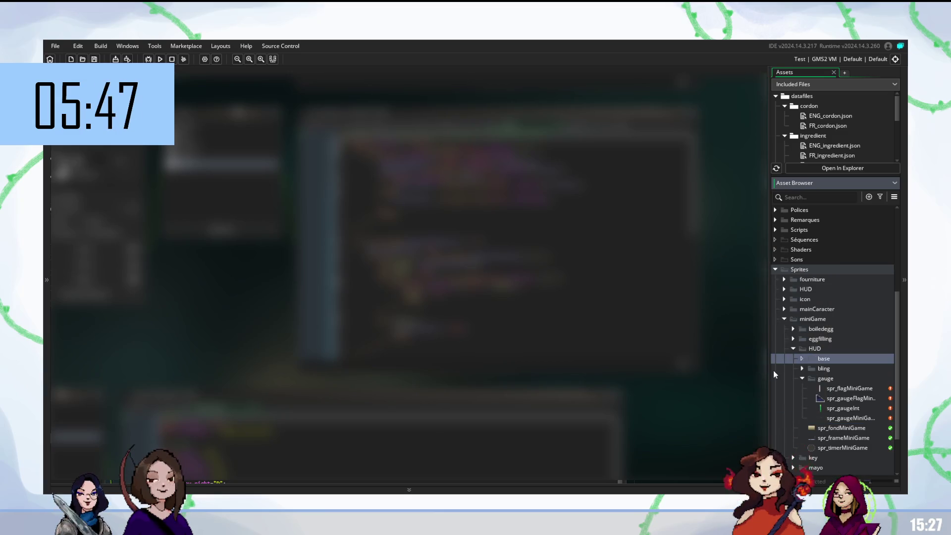
mouse_move(833, 427)
left_mouse_down()
mouse_move(824, 358)
mouse_move(837, 368)
left_mouse_up()
left_click(802, 358)
left_click(802, 379)
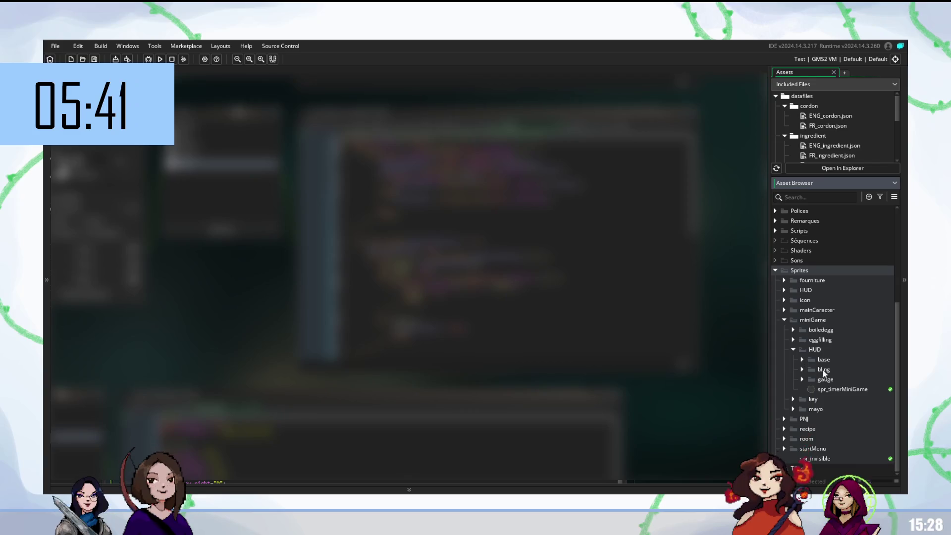
left_click(822, 359)
right_click(822, 359)
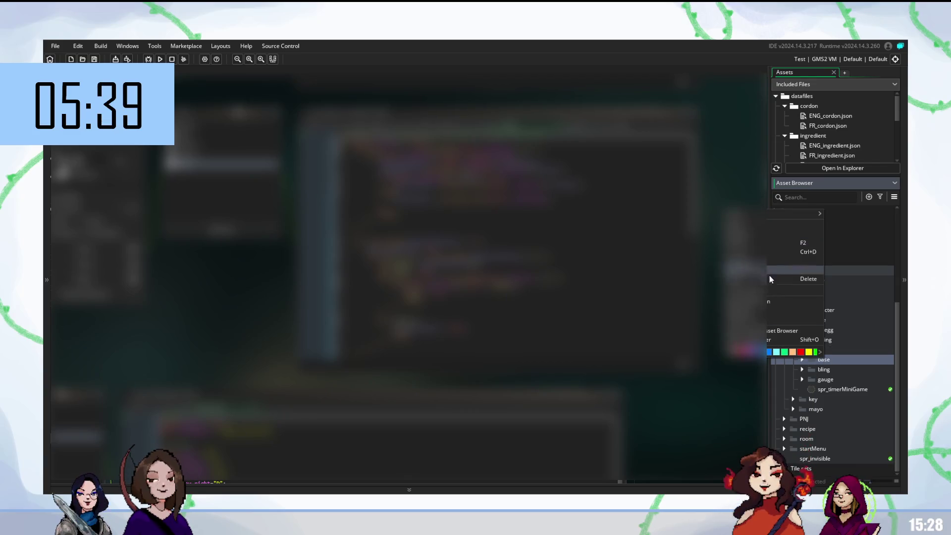
Step: Create a 'timer' folder under HUD and move spr_timerMiniGame into it
left_click(768, 290)
type("timer")
key("Return")
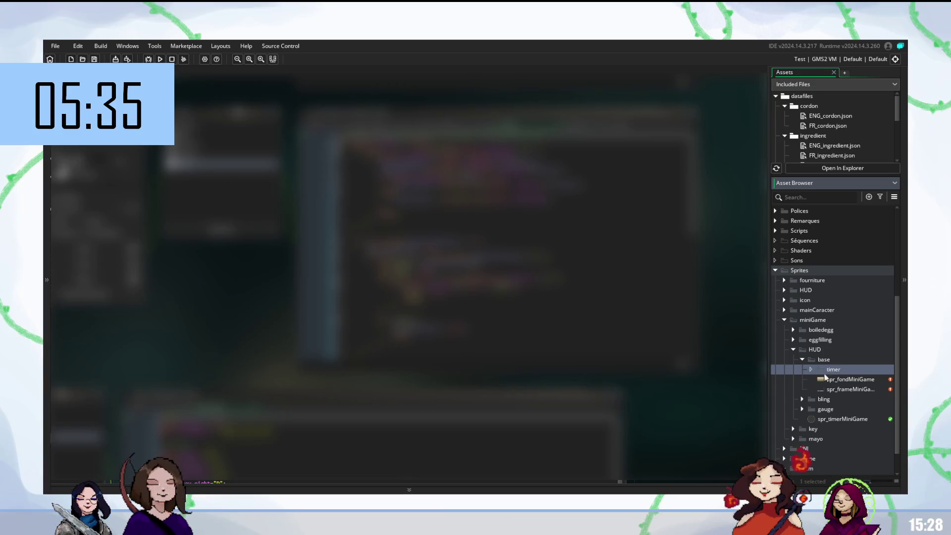
left_click_drag(833, 369, 815, 349)
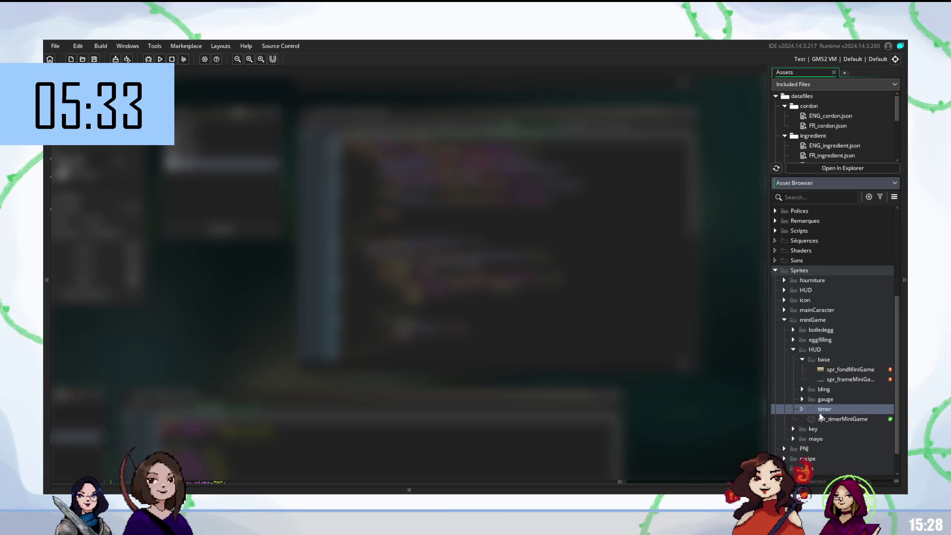
left_click_drag(820, 414, 823, 409)
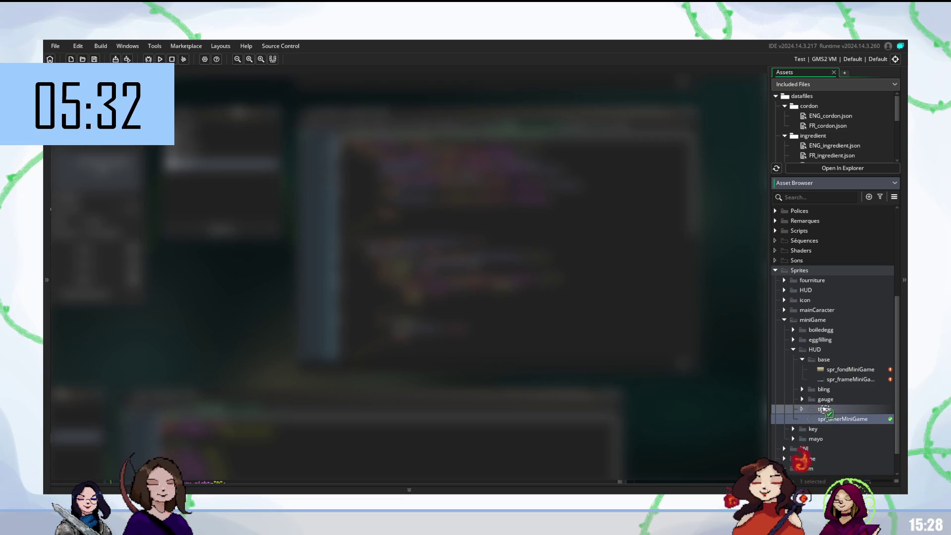
left_click(802, 359)
left_click(803, 389)
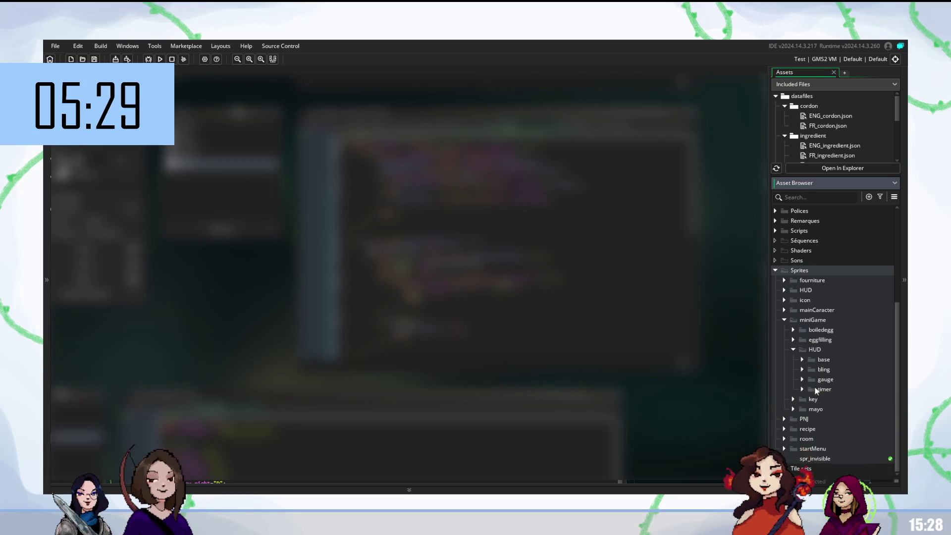
left_click(802, 359)
left_click(802, 360)
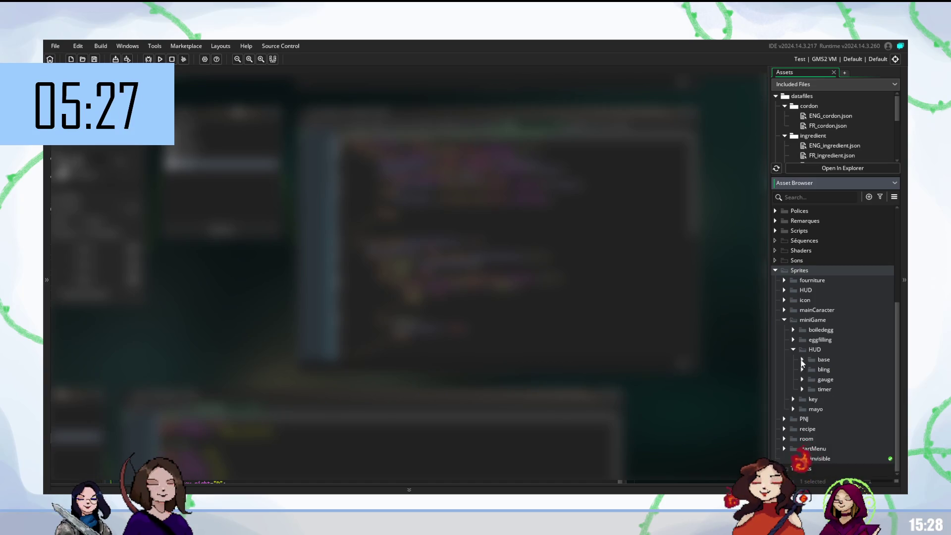
Step: Add an empty 'FBteacher' folder inside the HUD group
left_click(815, 351)
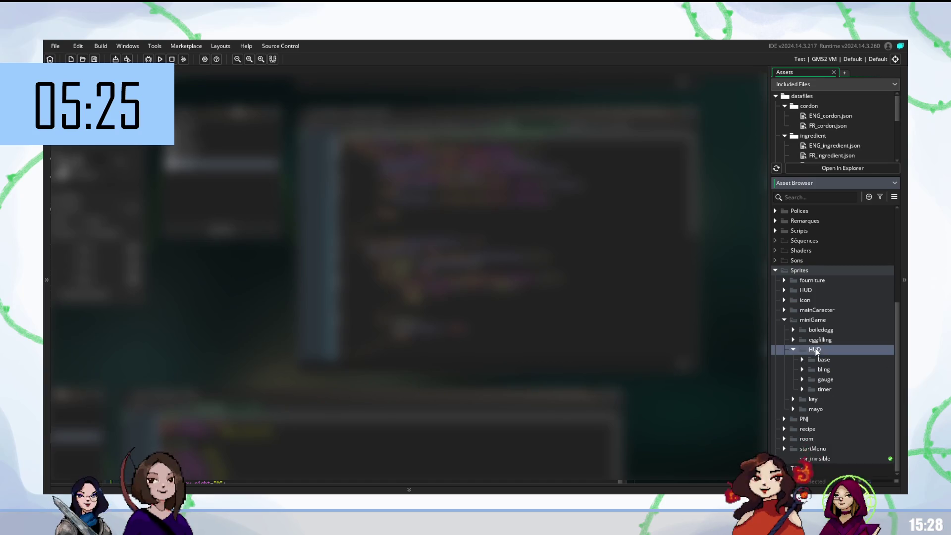
right_click(815, 349)
left_click(831, 347)
right_click(828, 349)
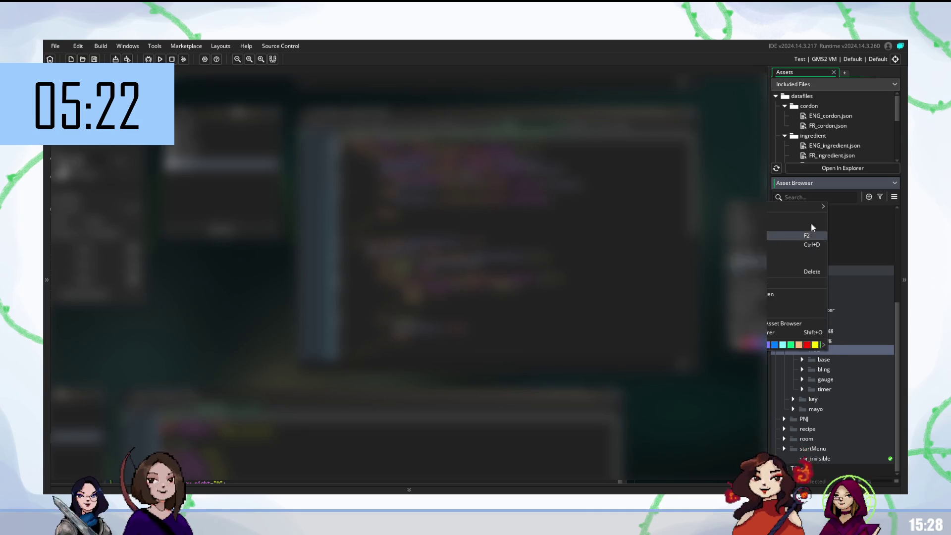
left_click(769, 278)
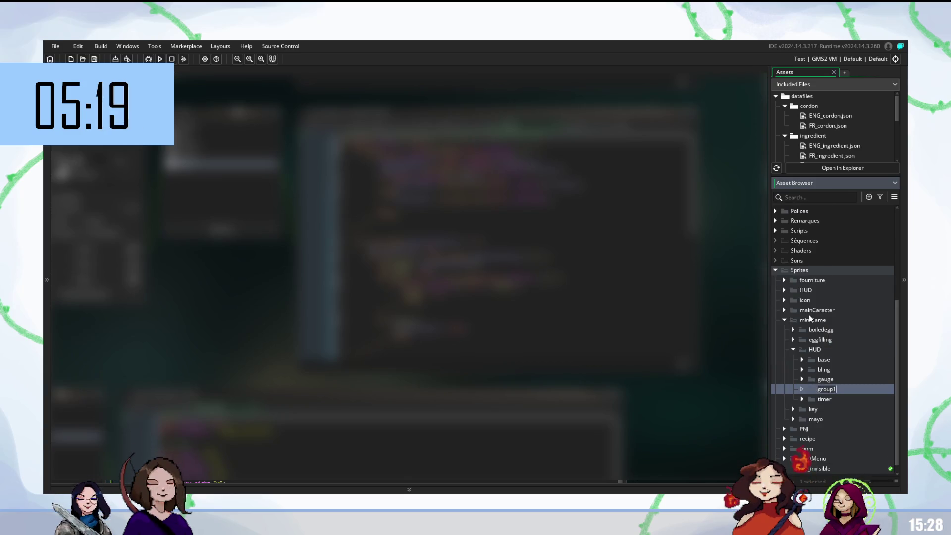
type("FB")
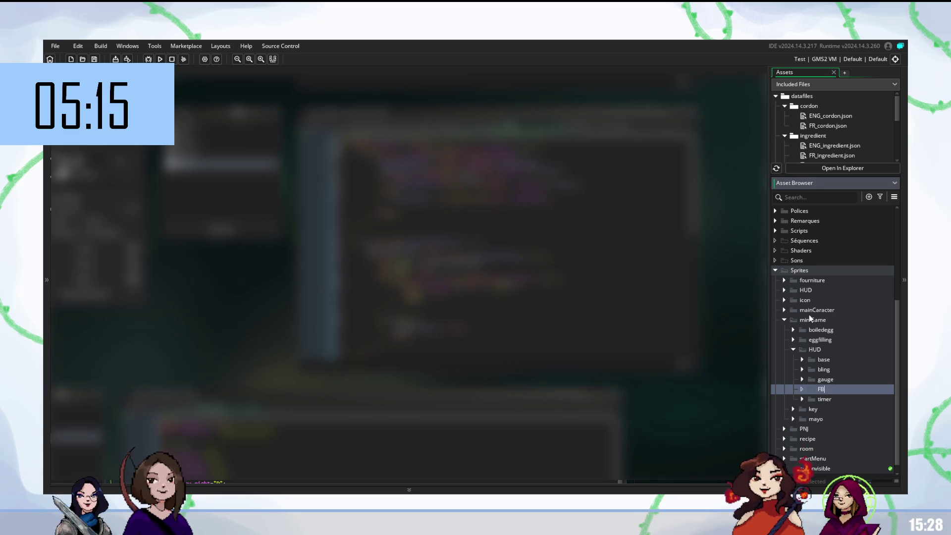
type("teacher")
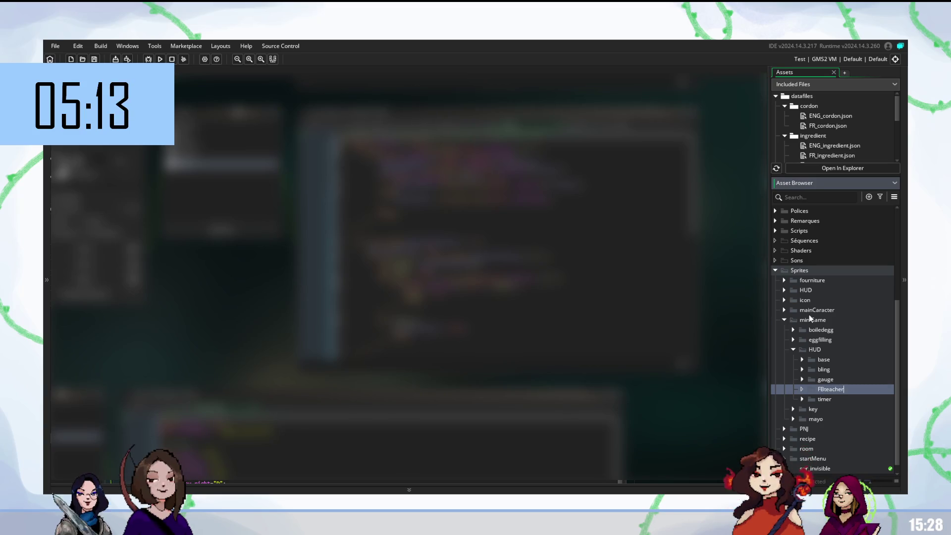
key("Return")
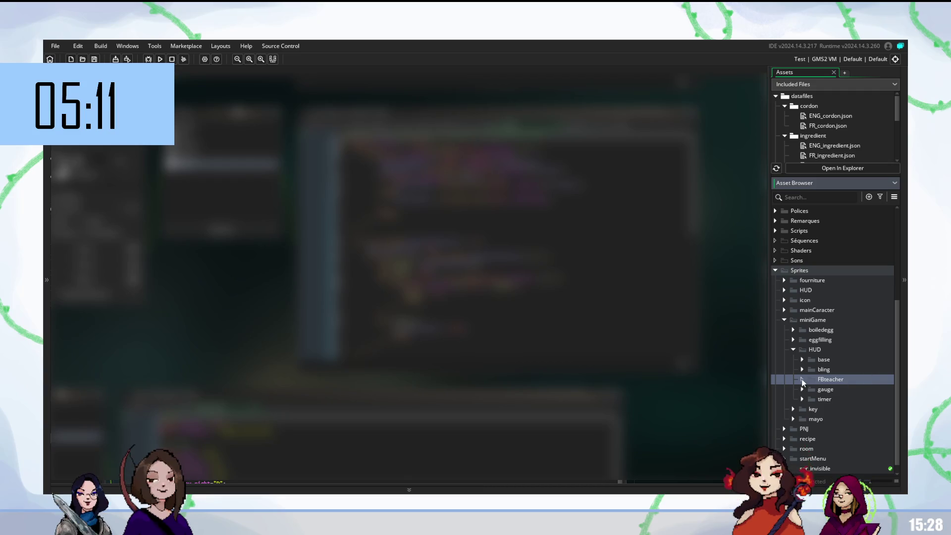
right_click(836, 381)
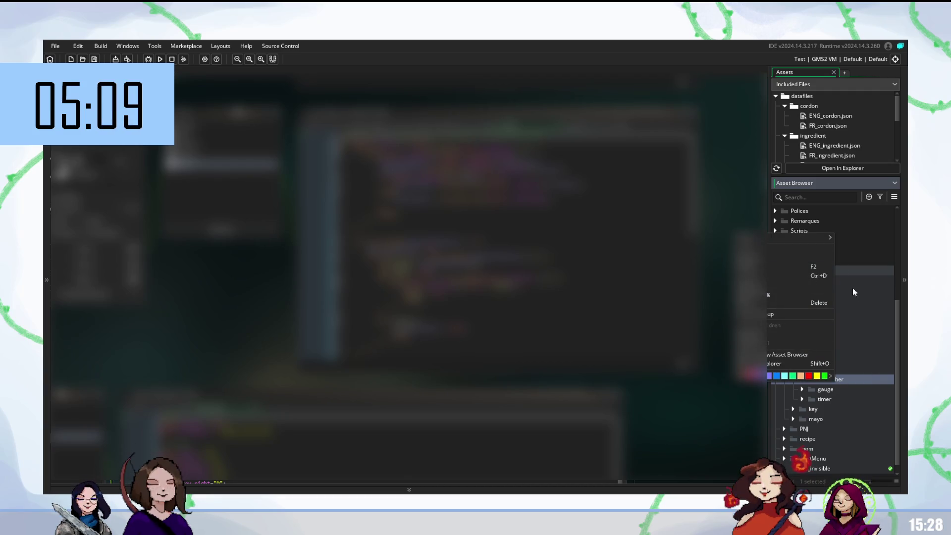
Step: Create a new sprite in the FBteacher folder named spr_gordonFBMiniGame
mouse_move(815, 236)
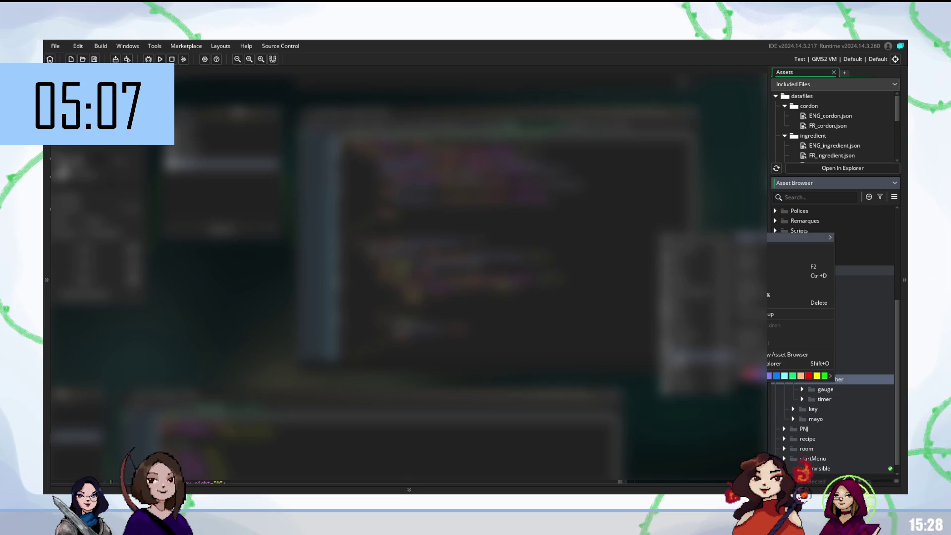
left_click(733, 237)
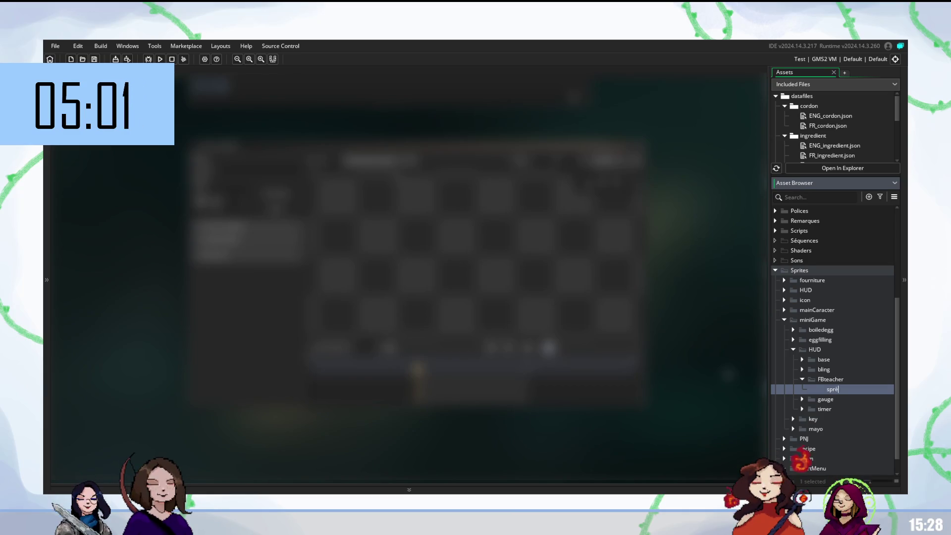
type("é")
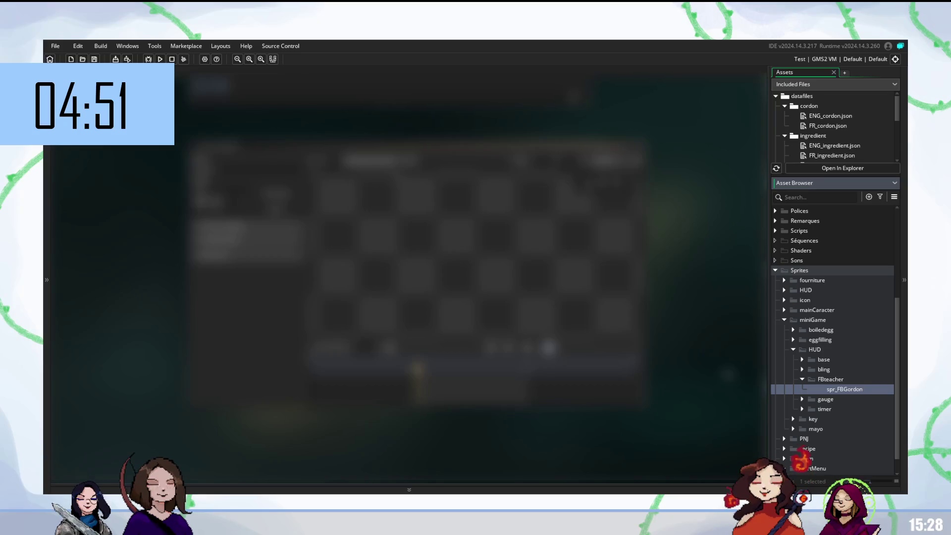
key("BackSpace")
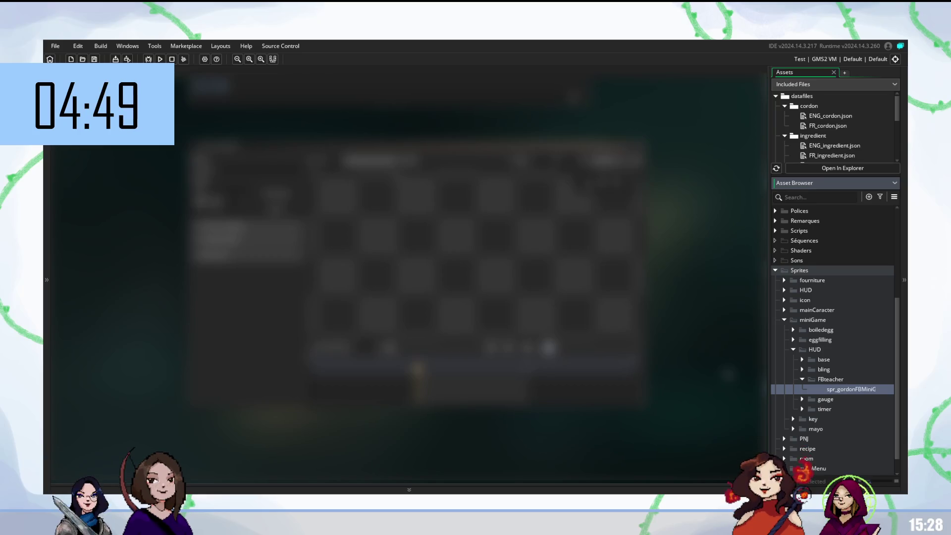
key("Return")
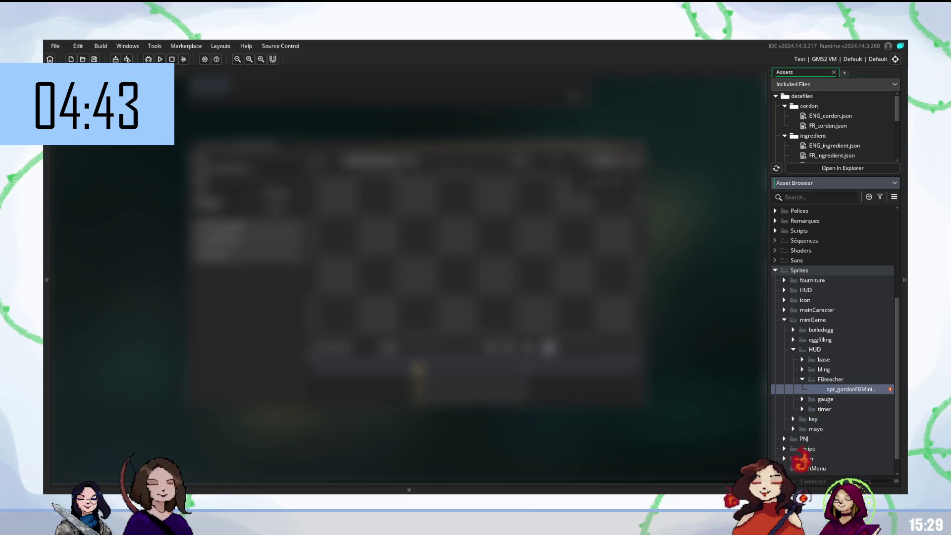
left_click(278, 208)
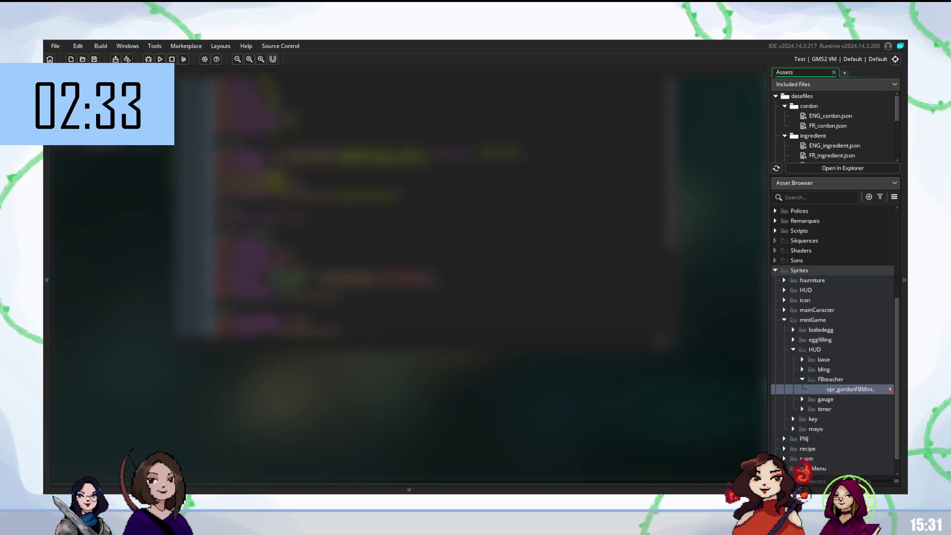
Step: Expand Objets > MiniGame to list obj_minigame_controller and obj_recipe_menu
left_click(847, 369)
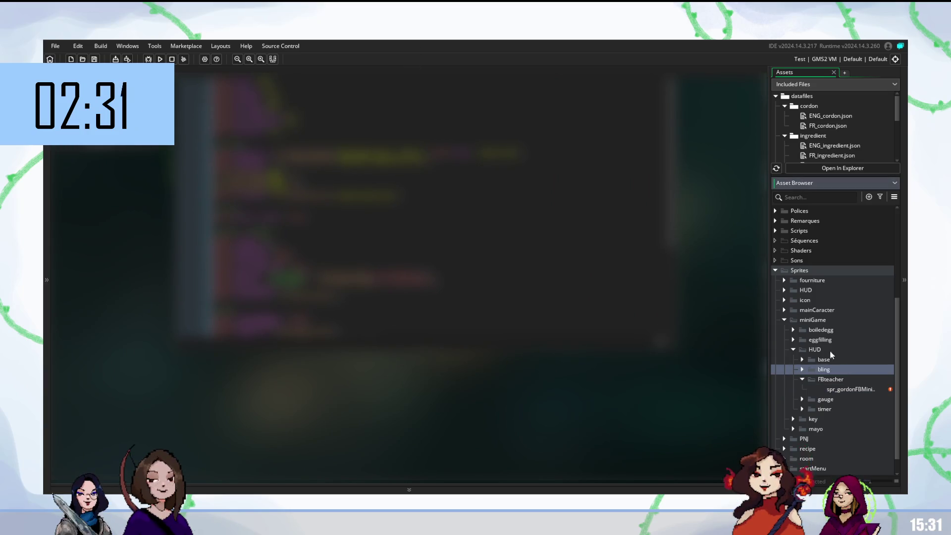
scroll(789, 304, "up", 4)
left_click(776, 292)
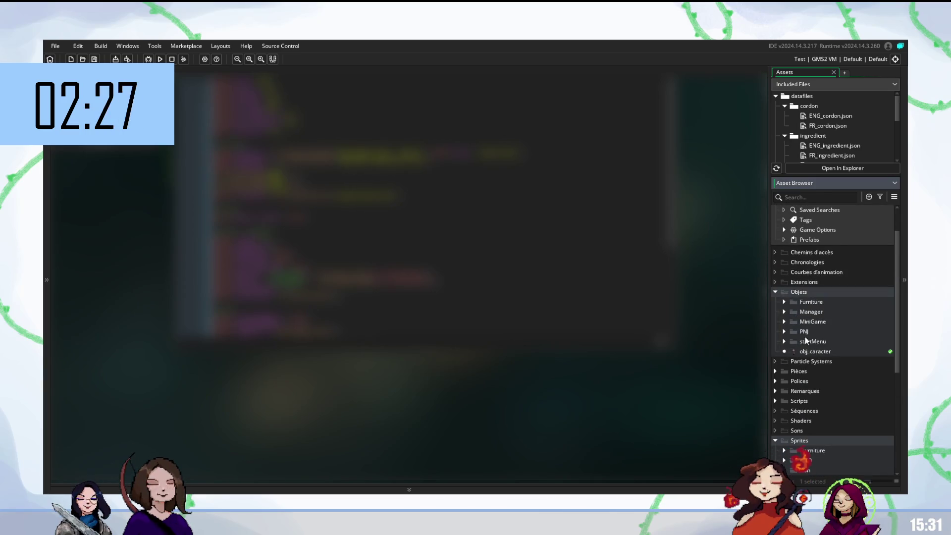
left_click(786, 322)
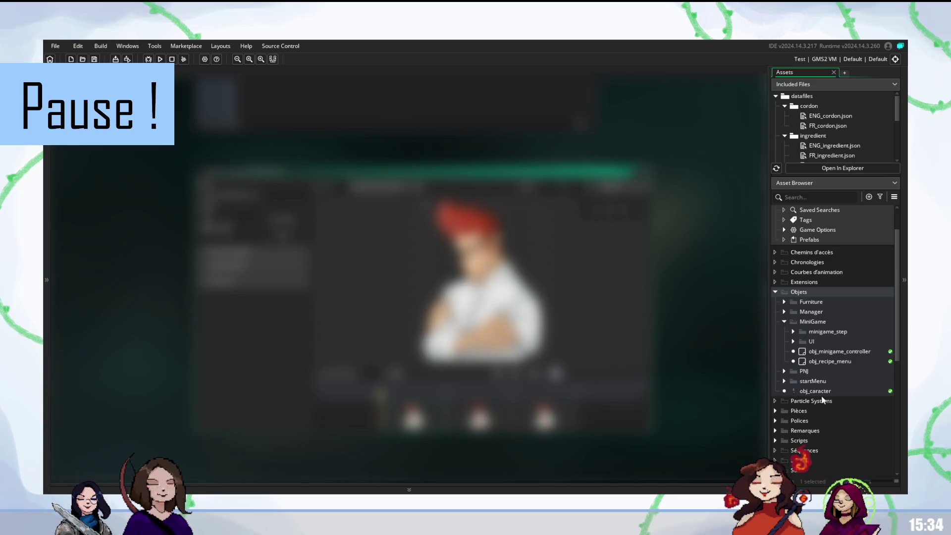
scroll(822, 397, "down", 3)
scroll(822, 396, "down", 3)
scroll(822, 396, "down", 3)
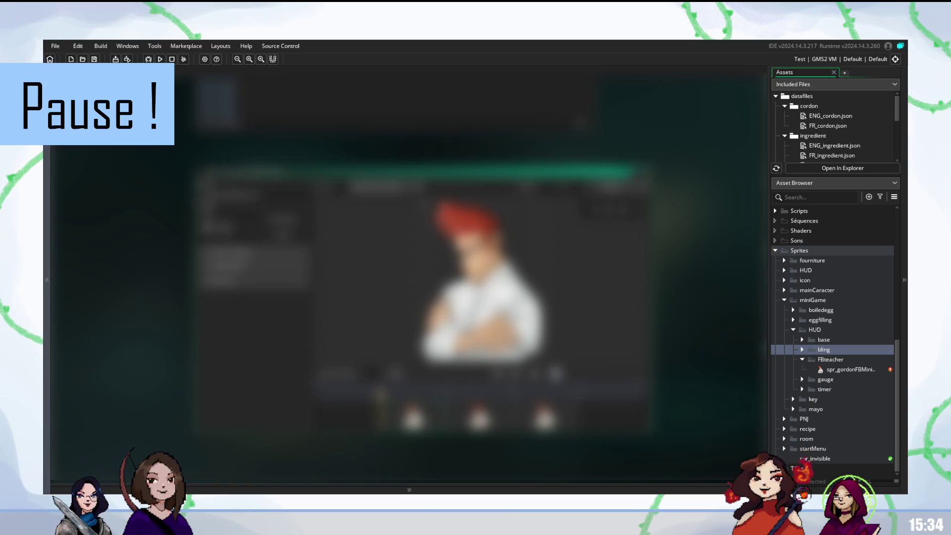
left_click_drag(745, 364, 745, 373)
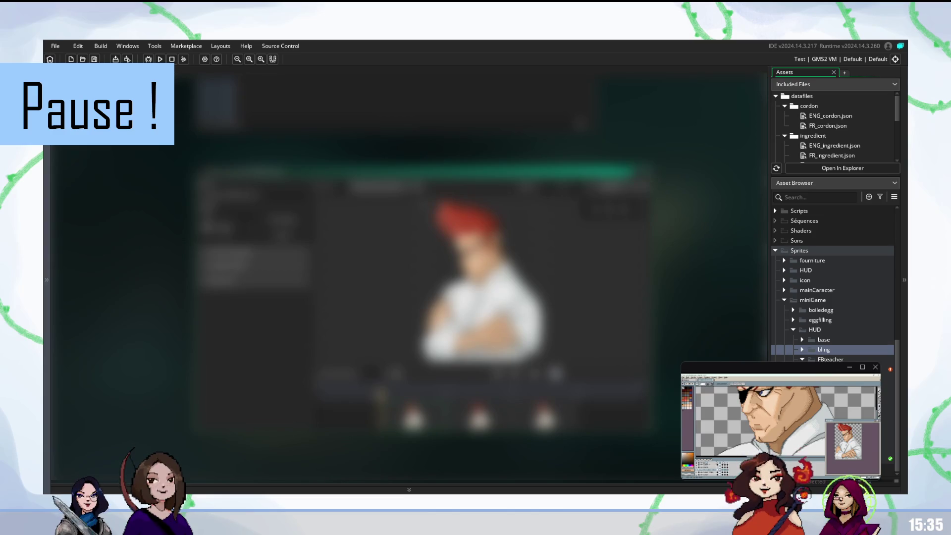
scroll(837, 340, "up", 10)
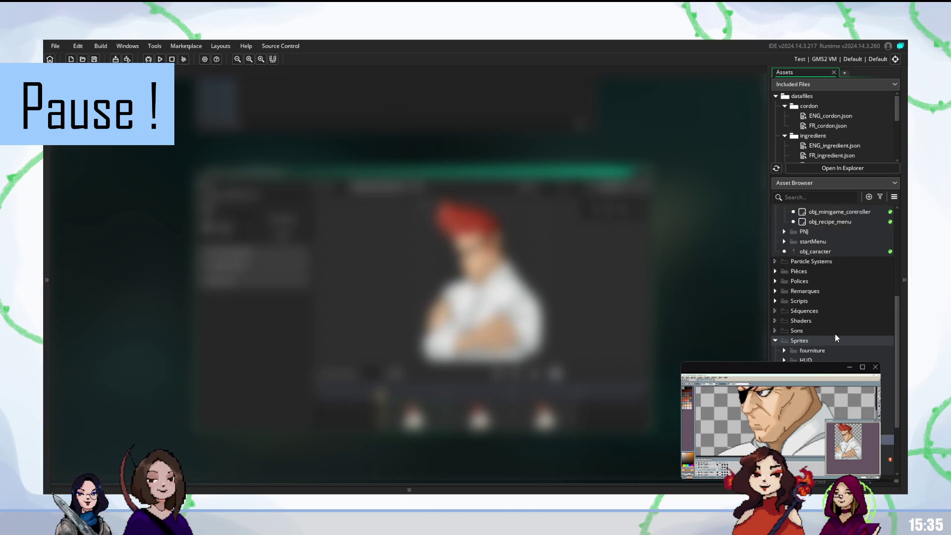
scroll(793, 304, "down", 2)
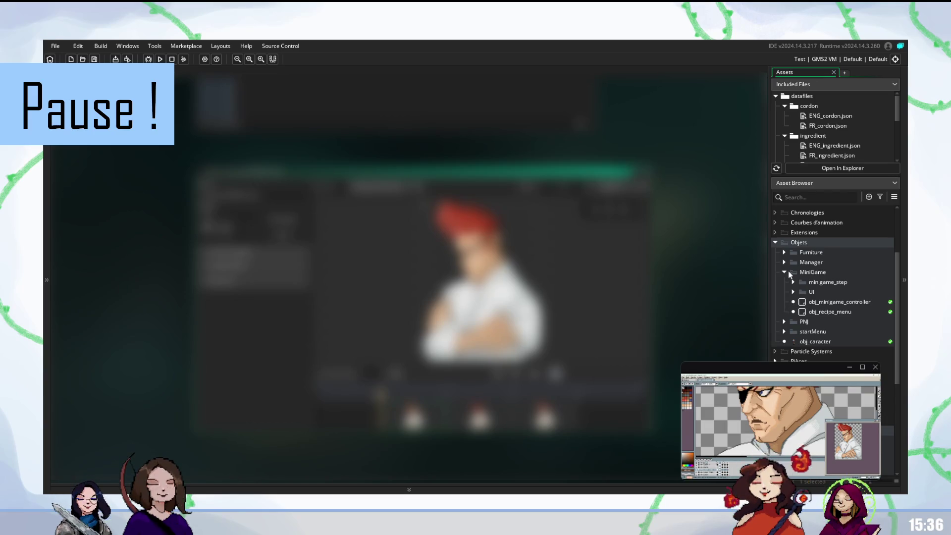
scroll(803, 312, "down", 6)
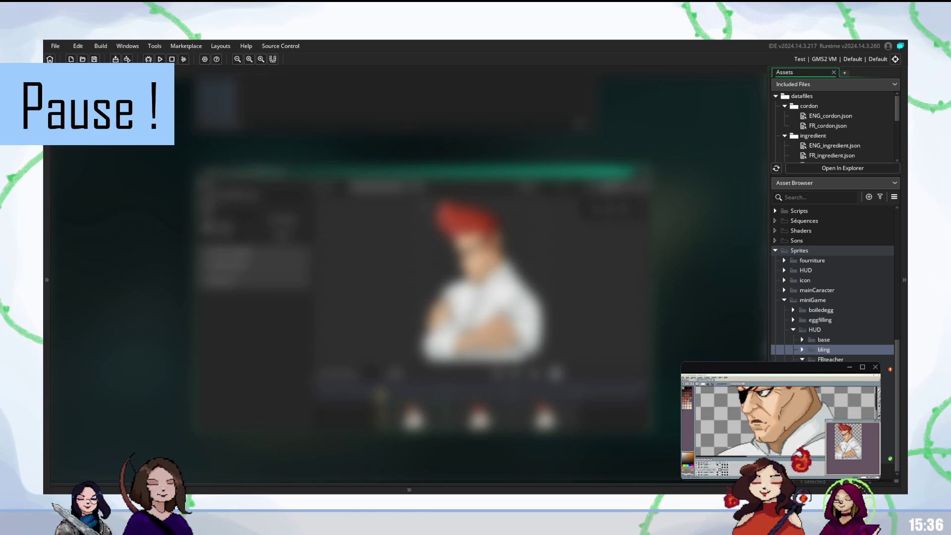
scroll(836, 273, "up", 3)
left_click(776, 283)
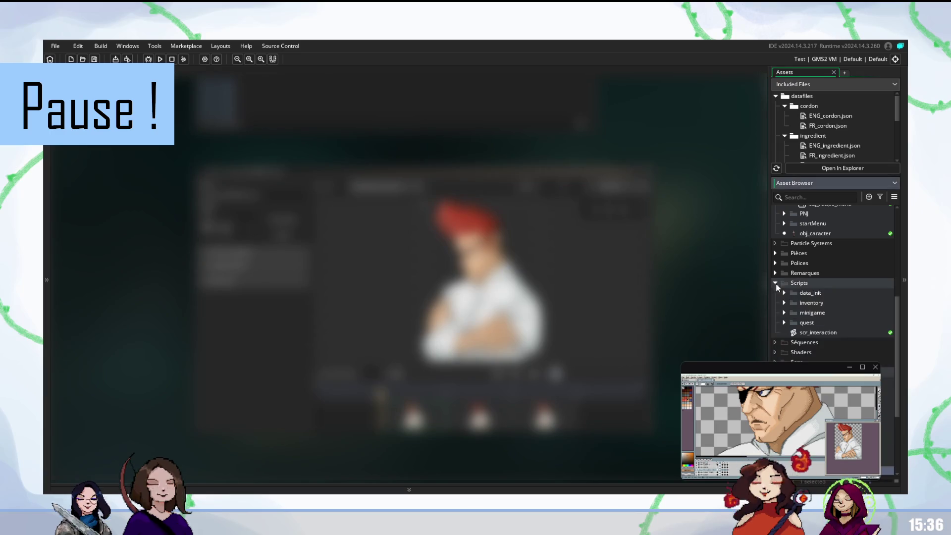
left_click(785, 312)
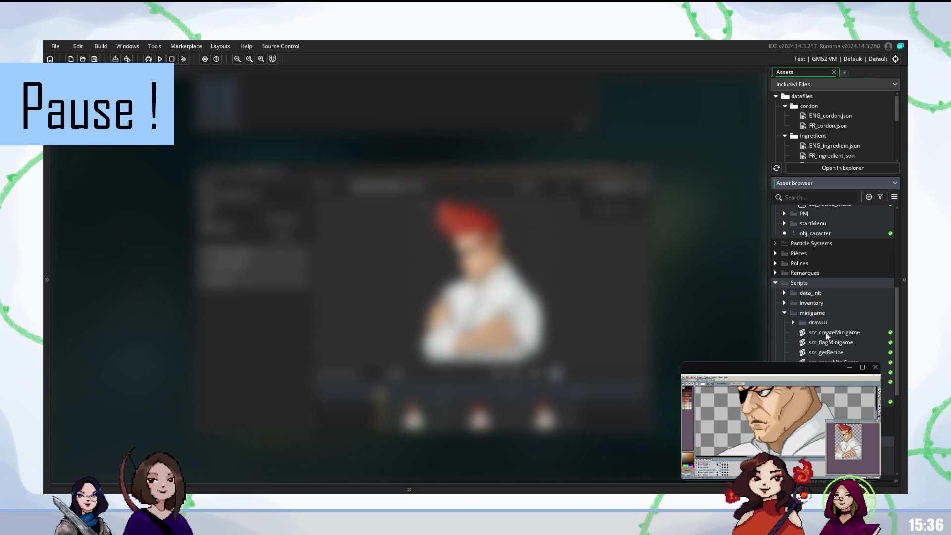
left_click(793, 322)
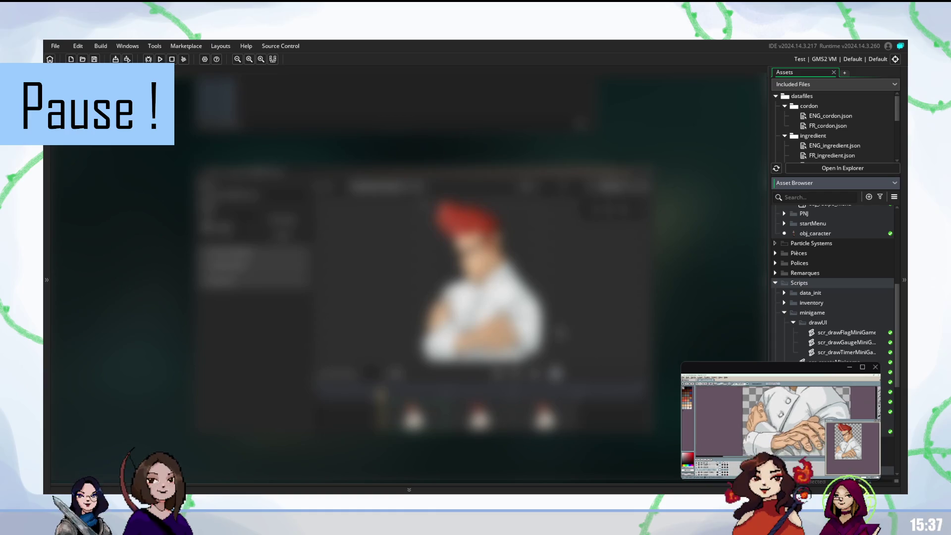
double_click(805, 368)
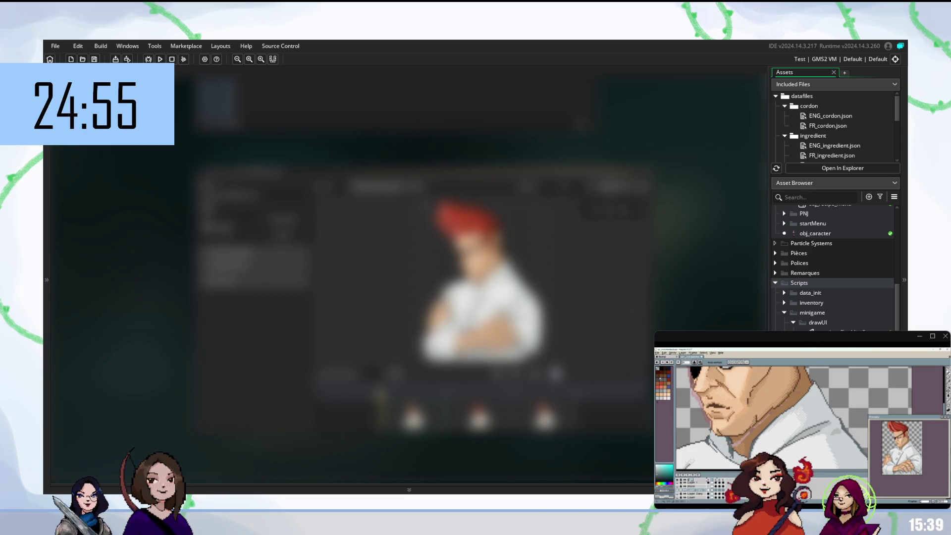
Step: Open the obj_minigame_controller object editor from the MiniGame objects folder
scroll(833, 267, "down", 2)
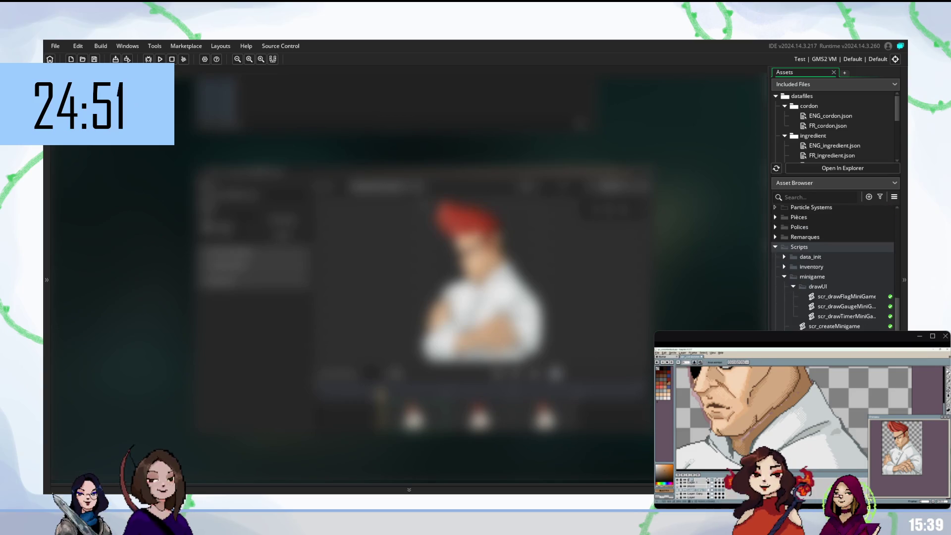
scroll(834, 267, "up", 5)
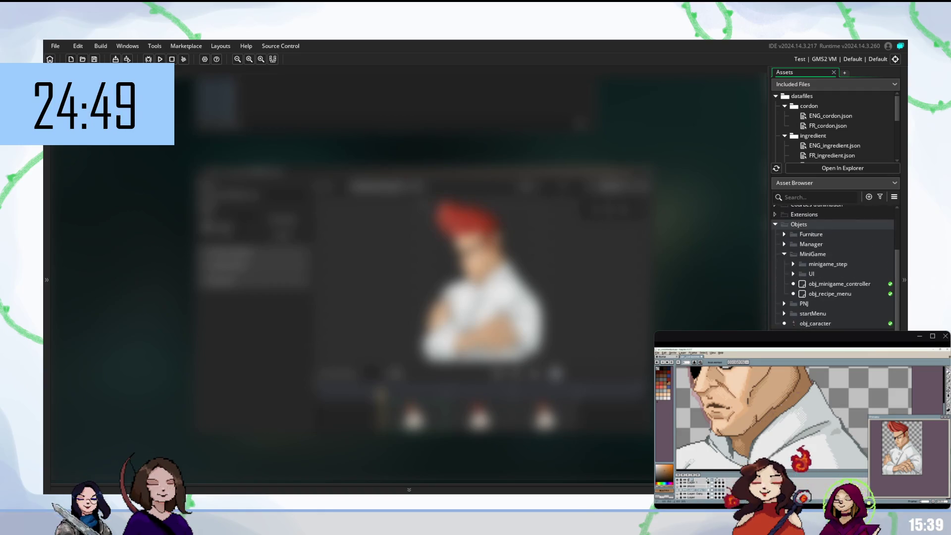
double_click(823, 284)
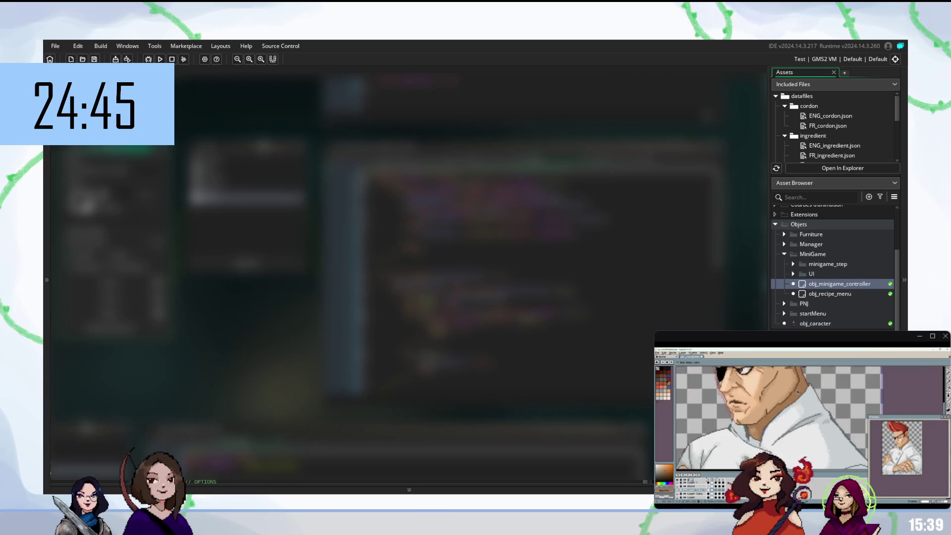
Step: Expand the minigame_step folder and open obj_minigame_mayo's code
scroll(824, 318, "up", 2)
scroll(823, 319, "down", 2)
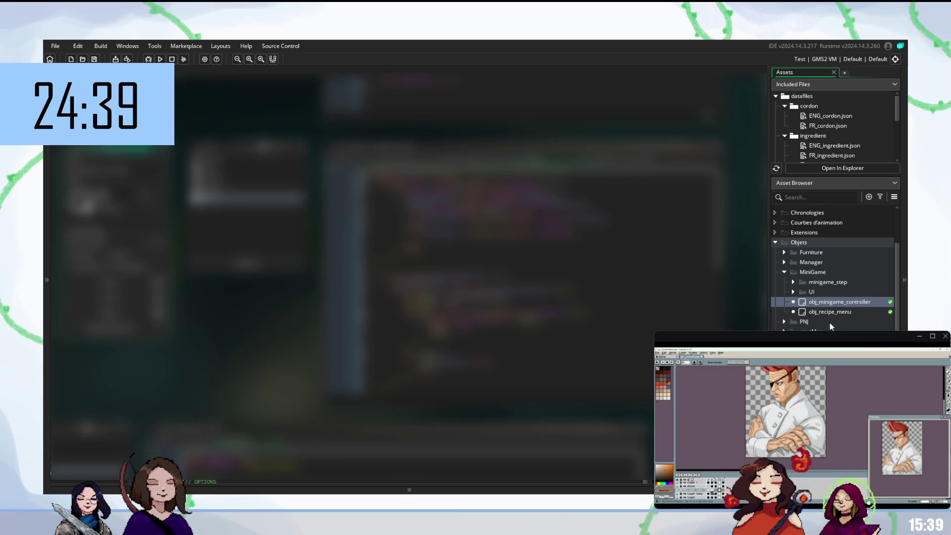
left_click(793, 280)
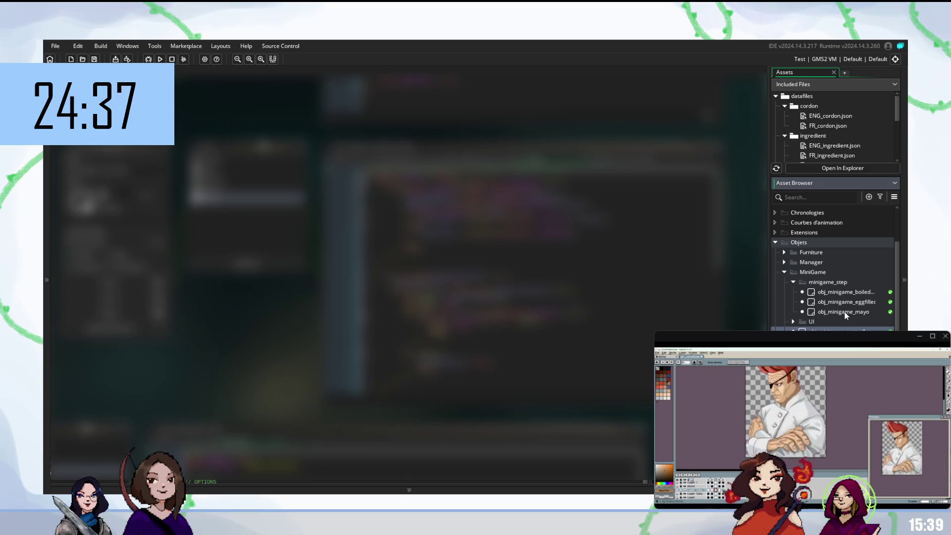
double_click(846, 312)
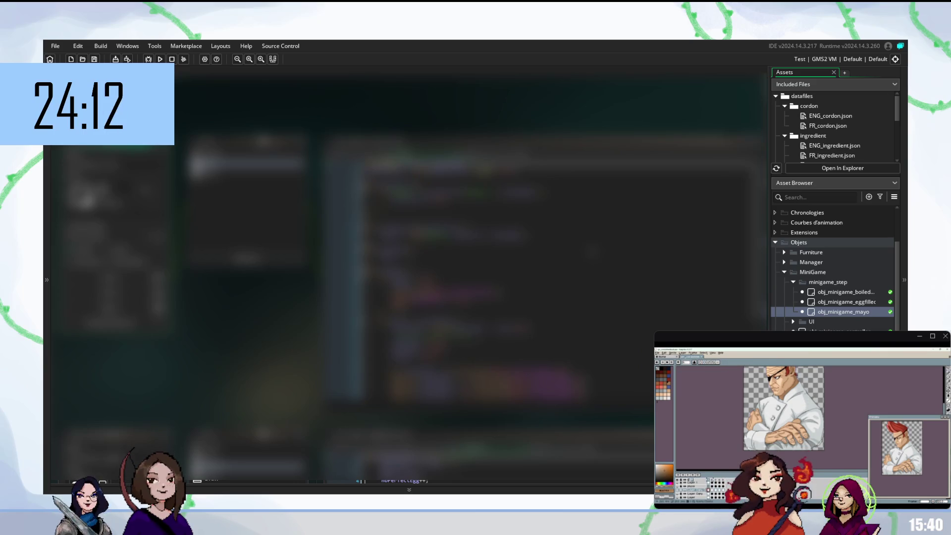
scroll(466, 273, "down", 5)
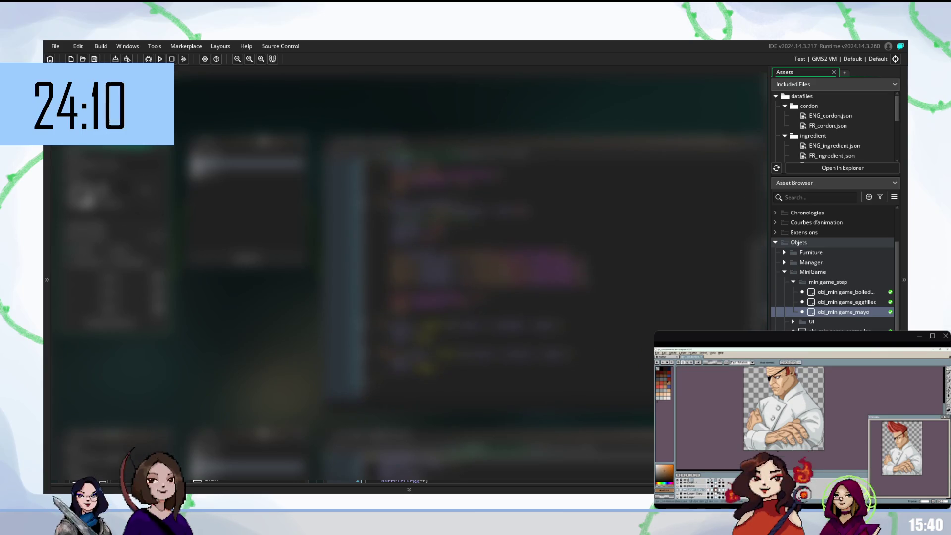
scroll(465, 272, "up", 5)
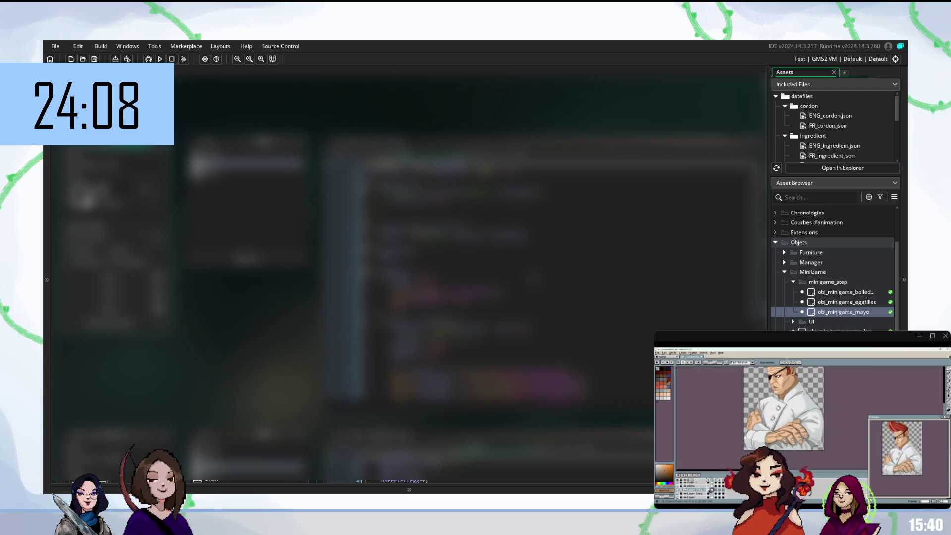
scroll(465, 273, "down", 5)
scroll(465, 272, "up", 5)
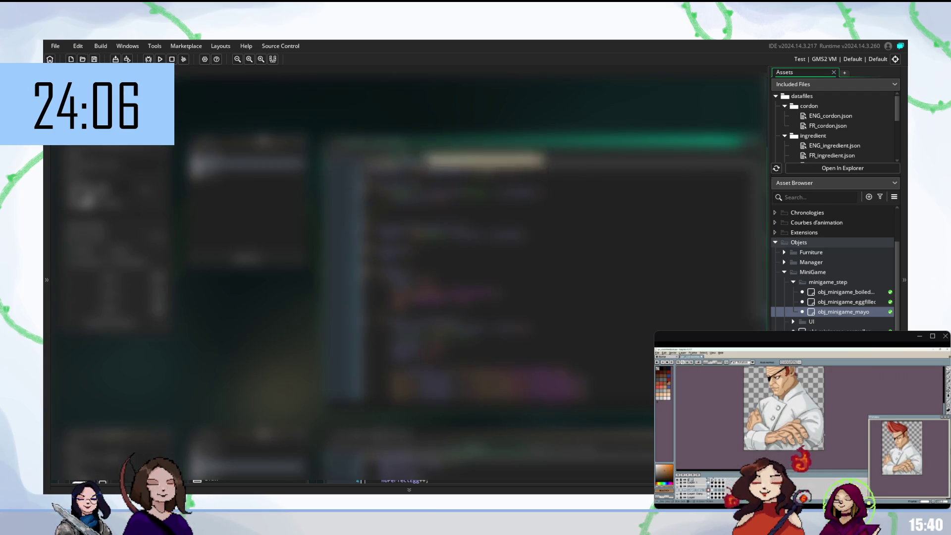
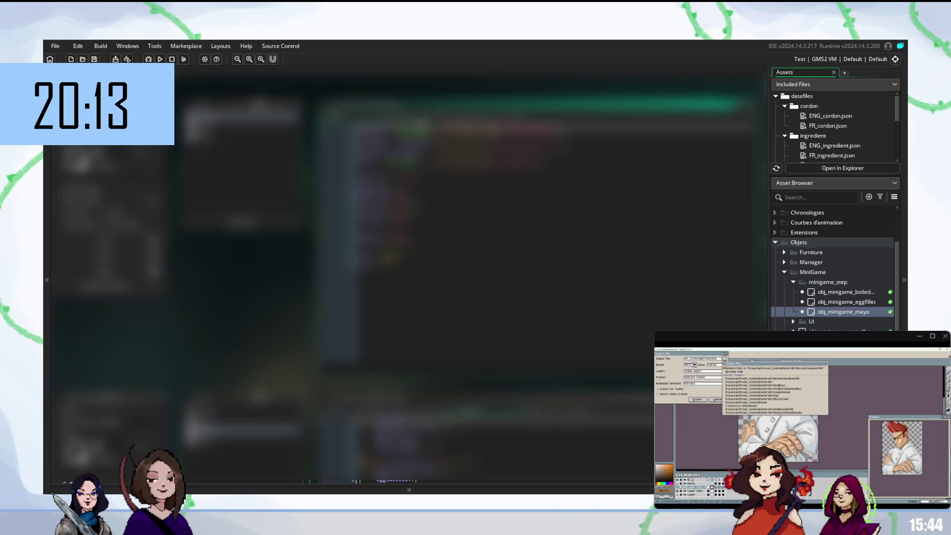
Step: Collapse the minigame_step object folder and open obj_minigame_controller
scroll(495, 247, "up", 5)
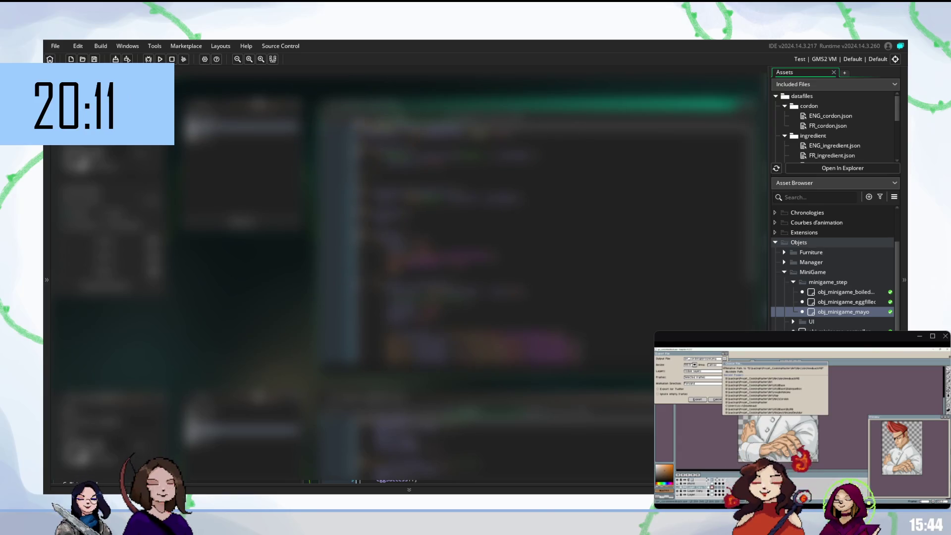
scroll(494, 309, "down", 5)
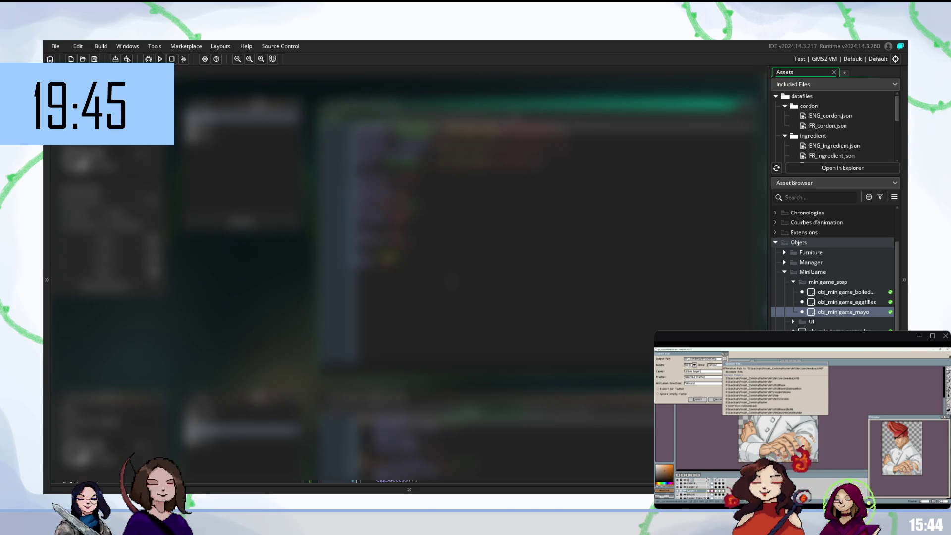
left_click(794, 282)
scroll(835, 267, "down", 5)
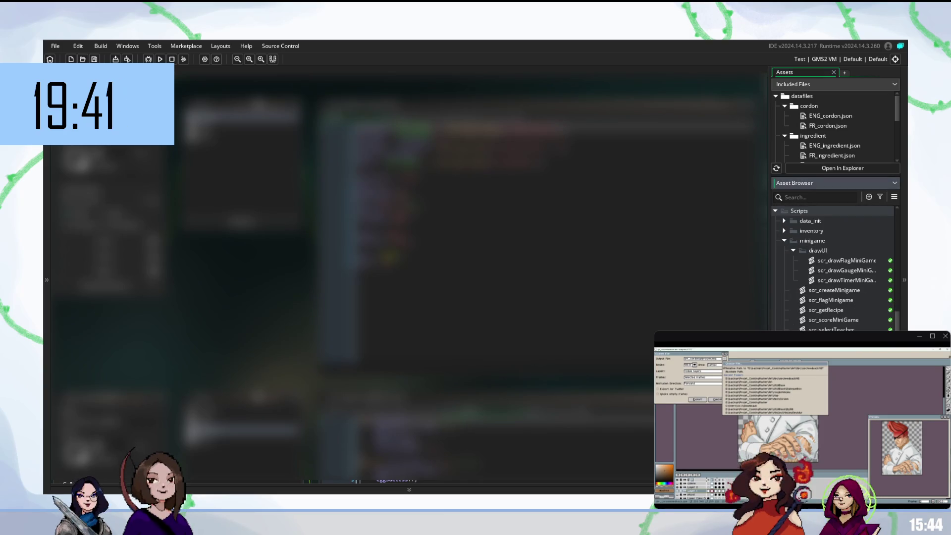
scroll(788, 323, "up", 5)
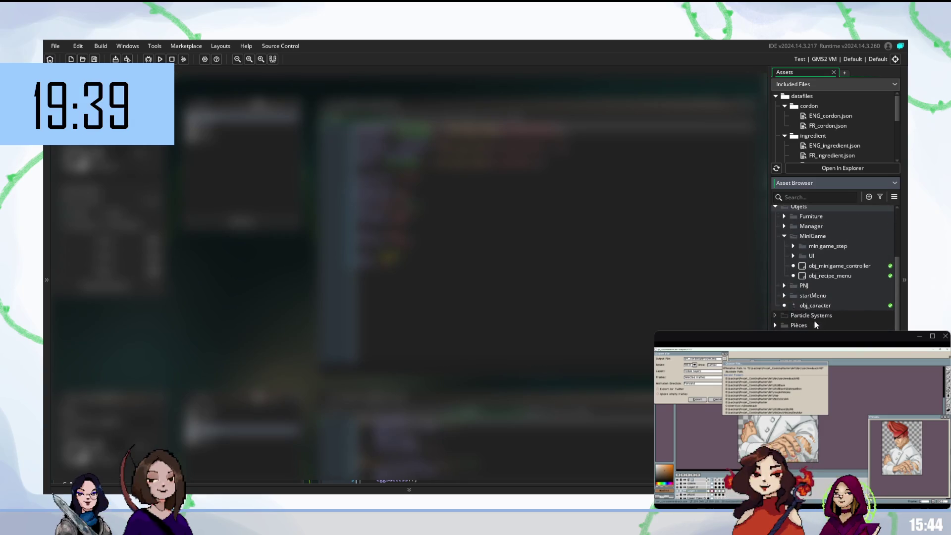
double_click(824, 265)
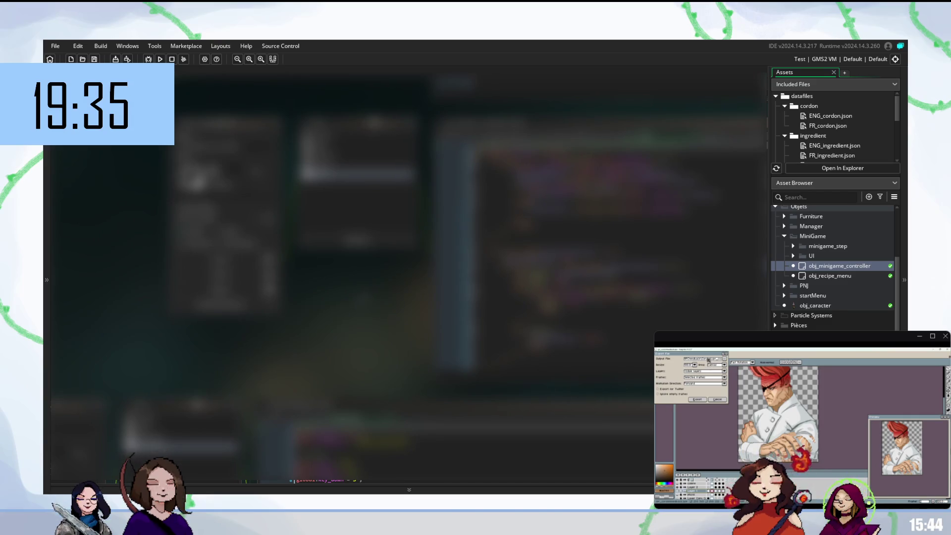
Step: Widen the editor and read through the obj_minigame_controller code lines
left_click_drag(949, 332, 886, 333)
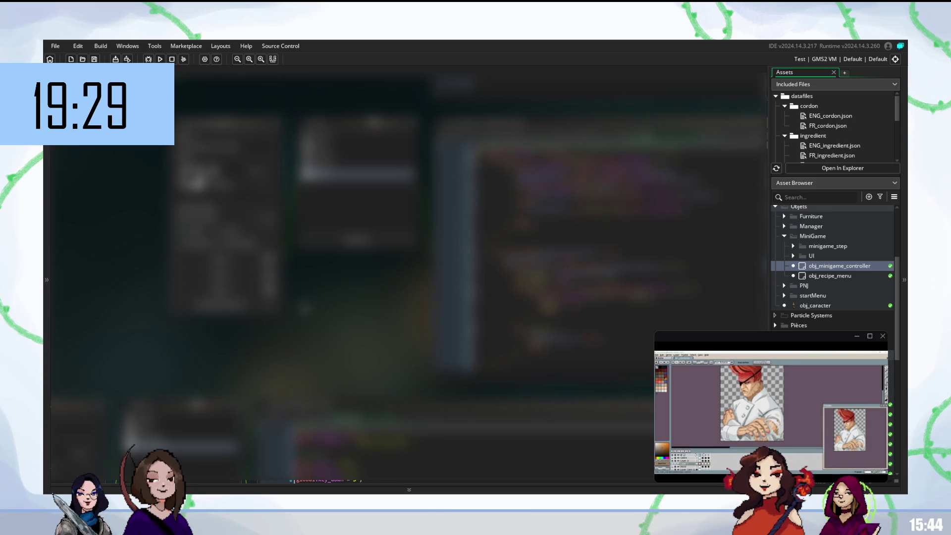
scroll(407, 278, "right", 5)
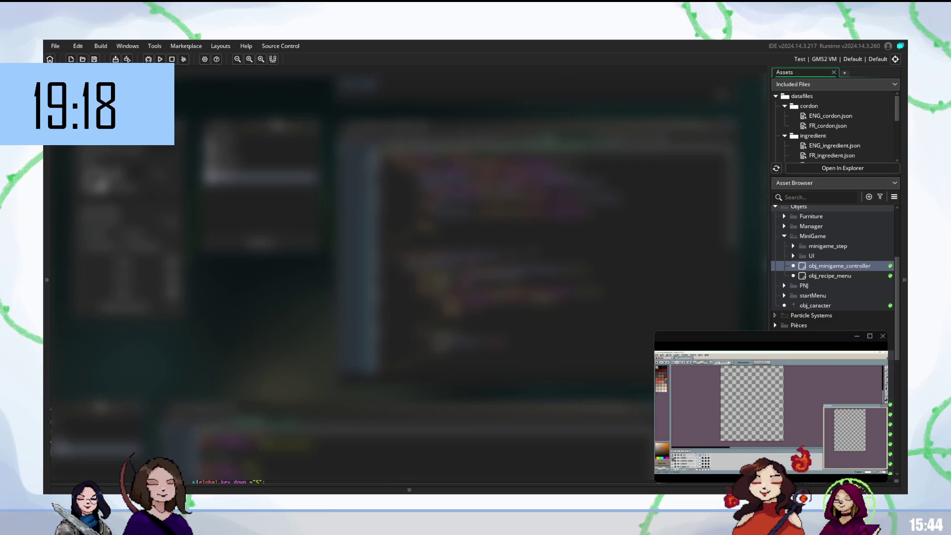
left_click(544, 219)
left_click(545, 202)
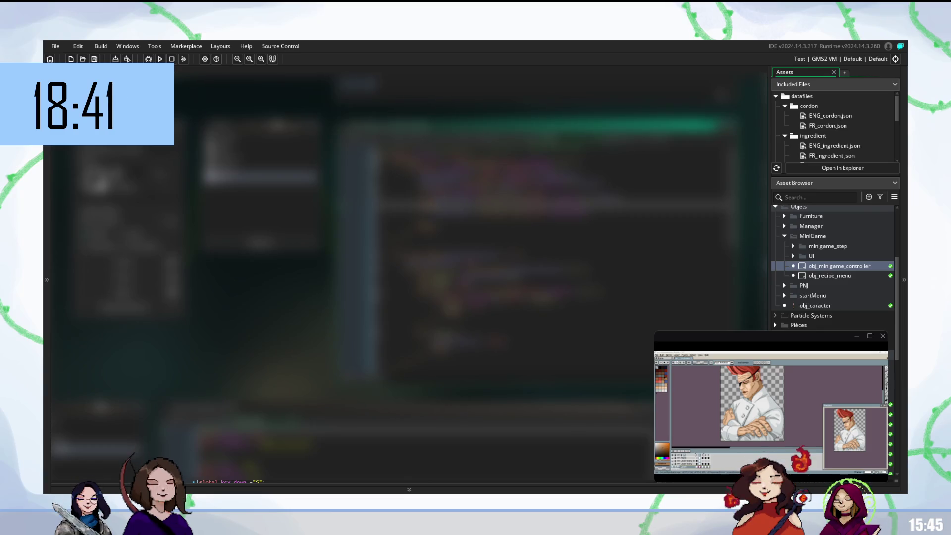
scroll(832, 267, "down", 3)
scroll(397, 272, "down", 5)
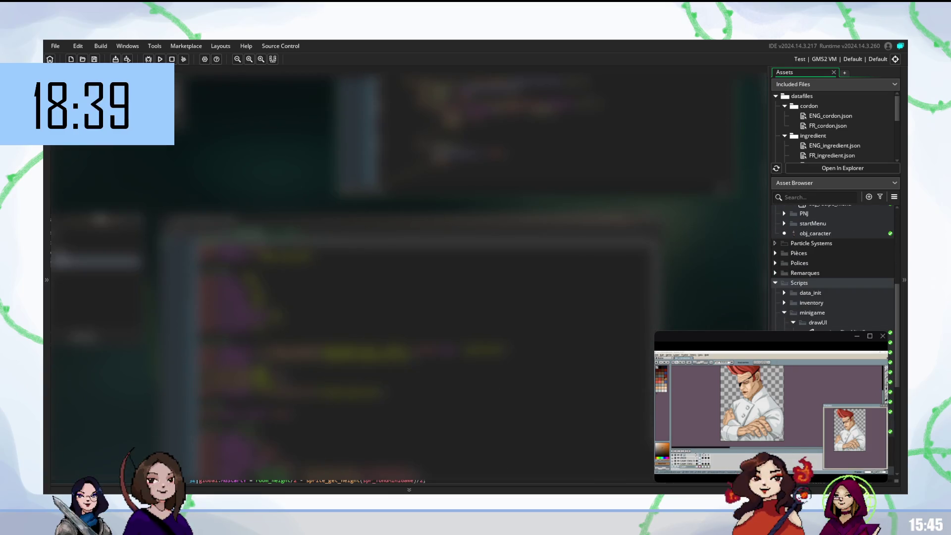
Step: Create a new sprite asset in the miniGame sprites folder
scroll(832, 267, "down", 10)
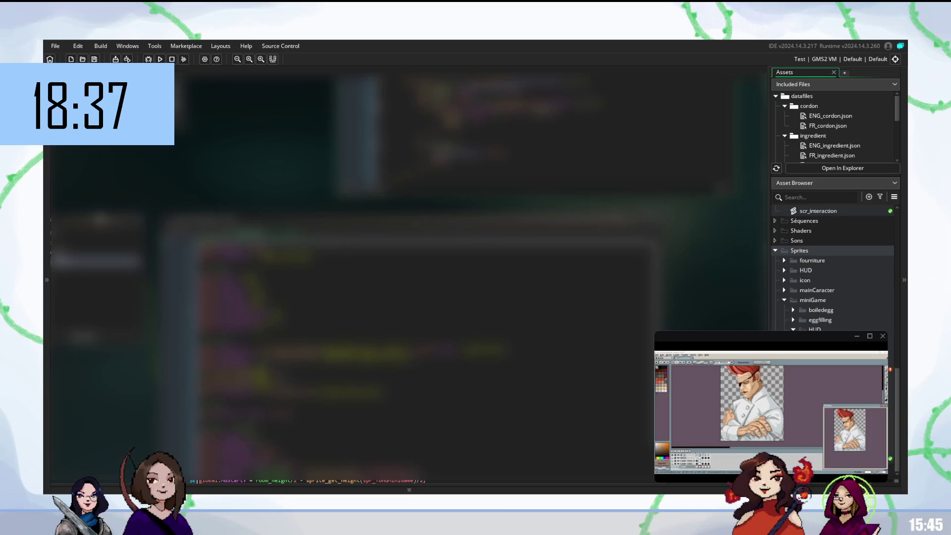
right_click(789, 213)
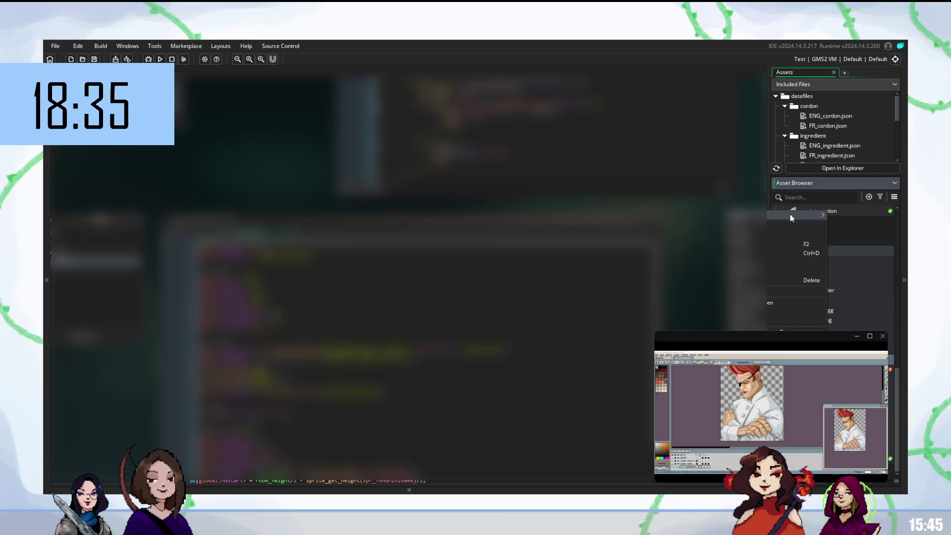
mouse_move(789, 214)
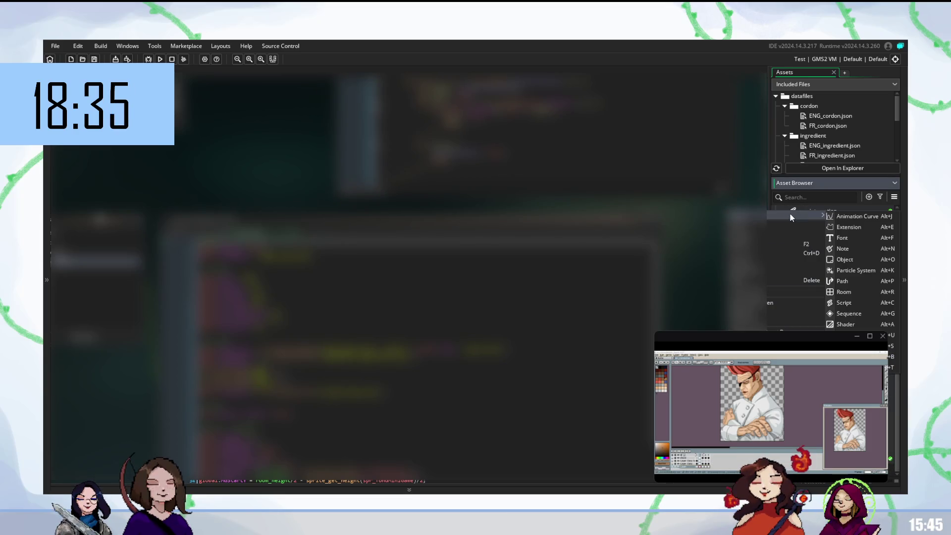
left_click(844, 313)
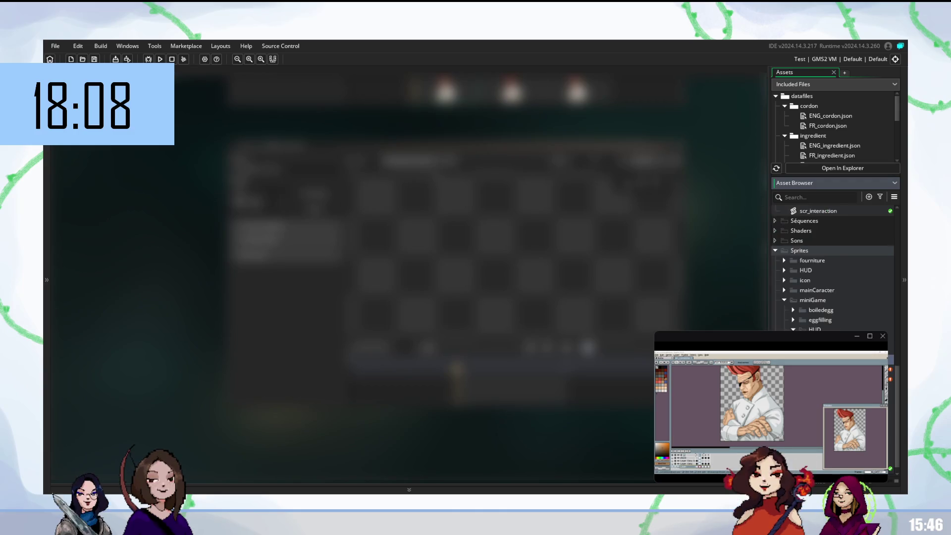
right_click(849, 300)
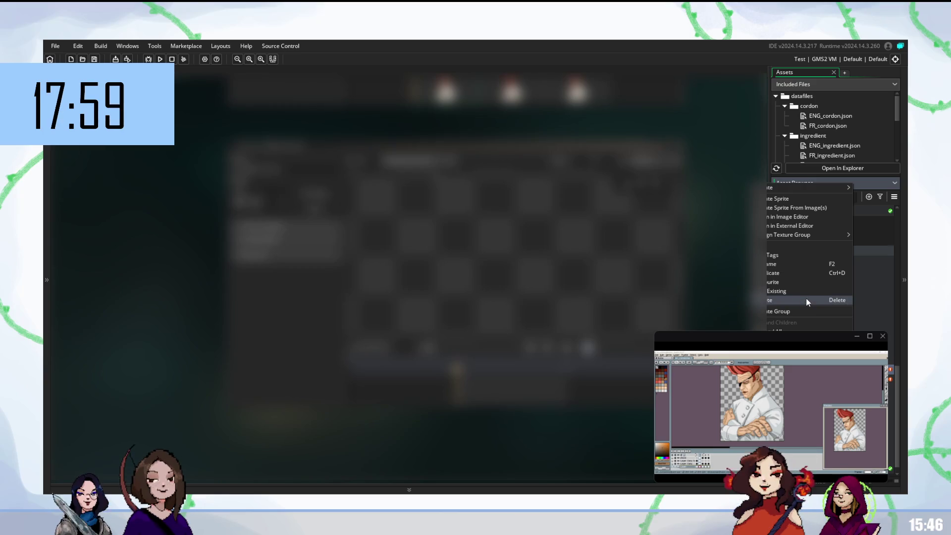
Step: Rename the new sprite spr_baseFBMiniGame, then create another empty sprite
left_click(802, 266)
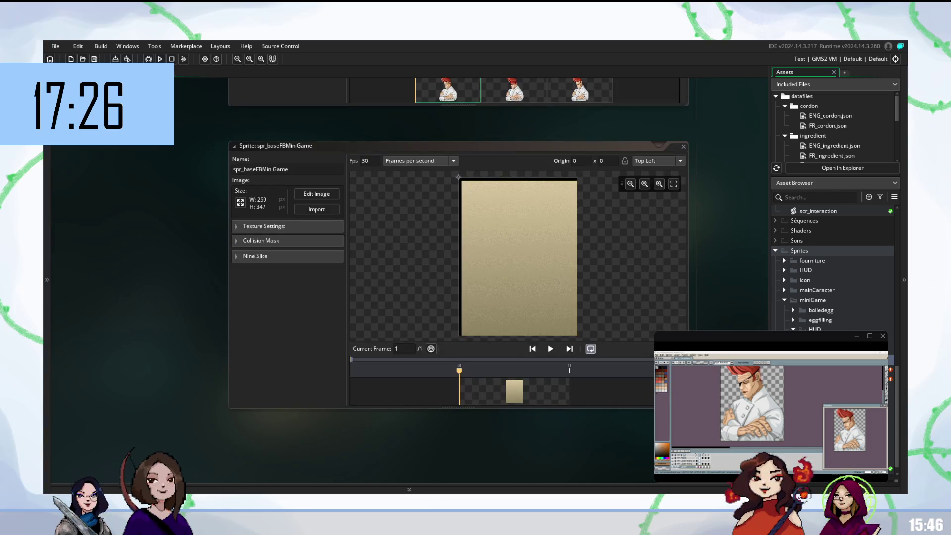
right_click(832, 212)
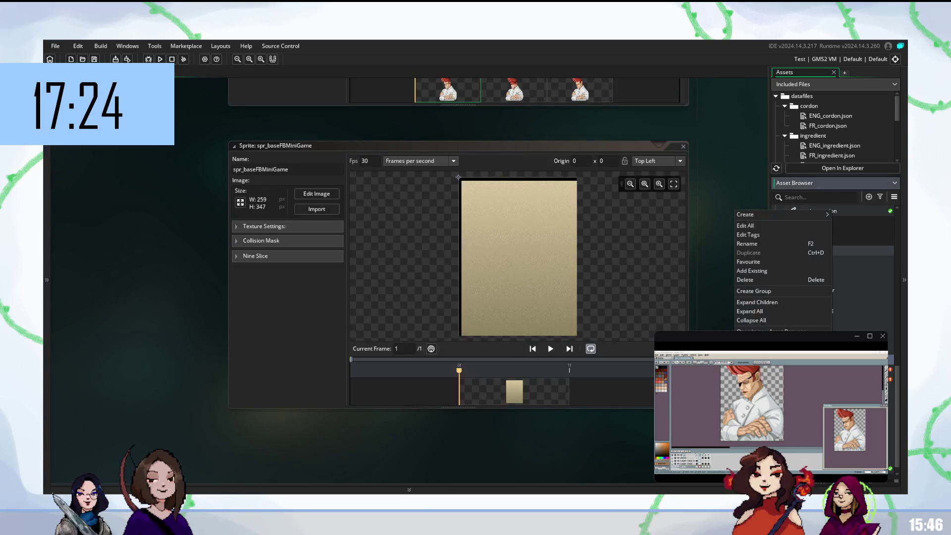
right_click(846, 251)
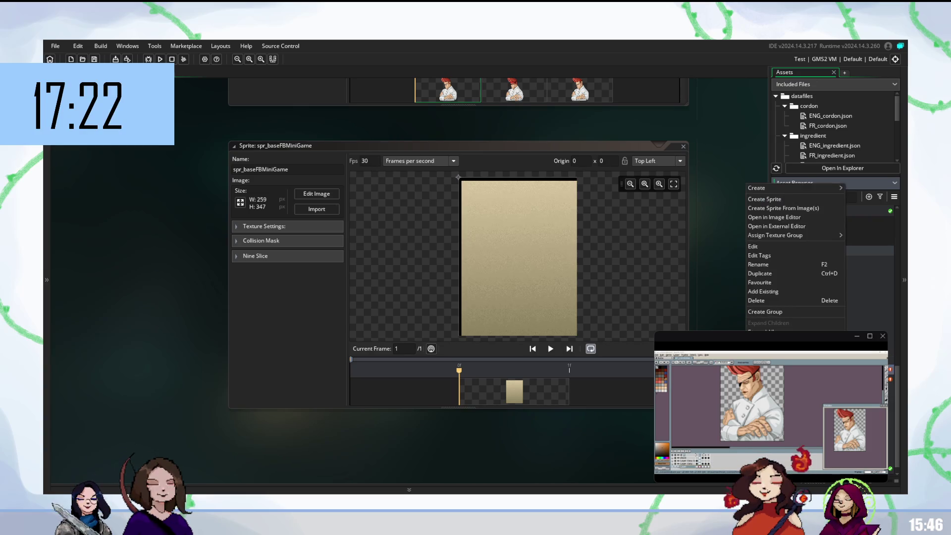
left_click(763, 199)
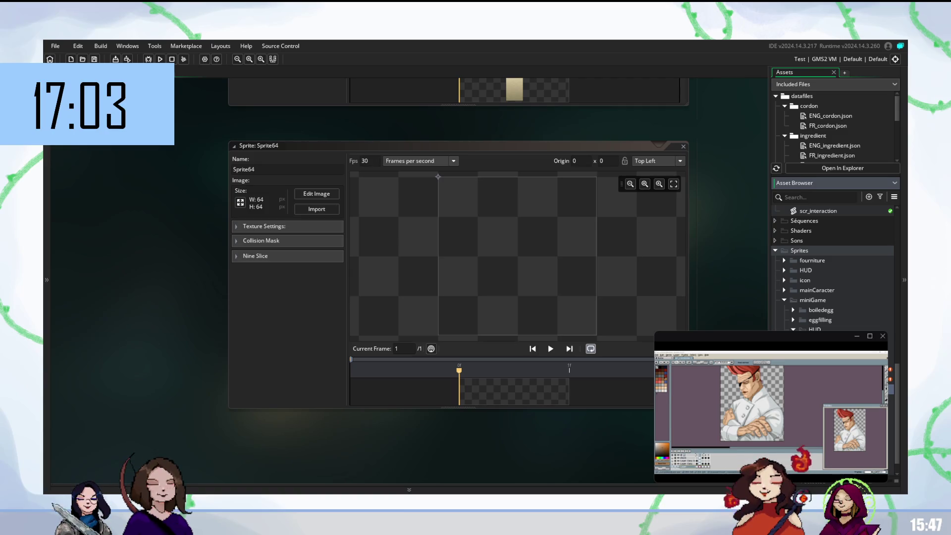
Step: Name the sprite spr_bubbleFBMiniGame, correcting the wrongly capitalised letter
type("spr_bubbleFBMiniGAme")
key("Return")
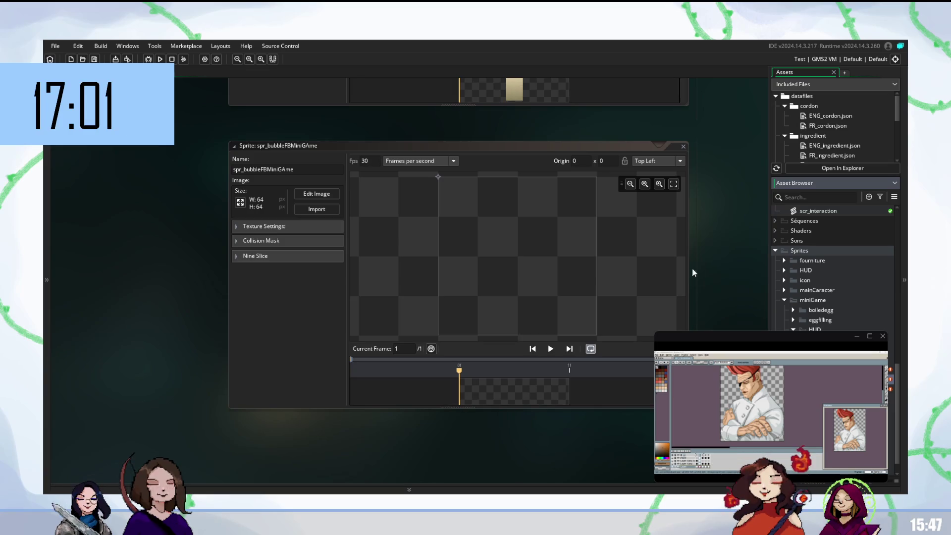
left_click(289, 169)
key("BackSpace")
type("a")
key("Return")
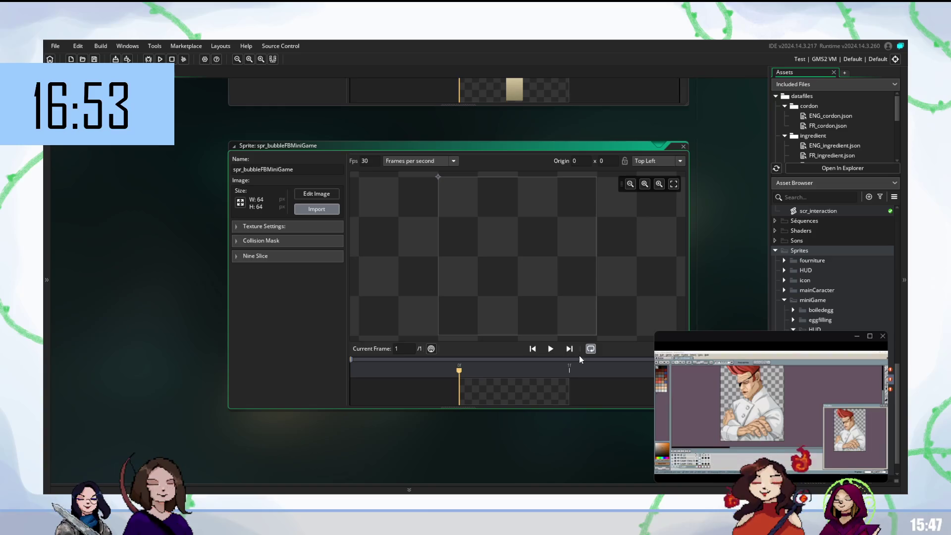
Step: Import the 414×143 speech-bubble image, then add another empty sprite
left_click(505, 283)
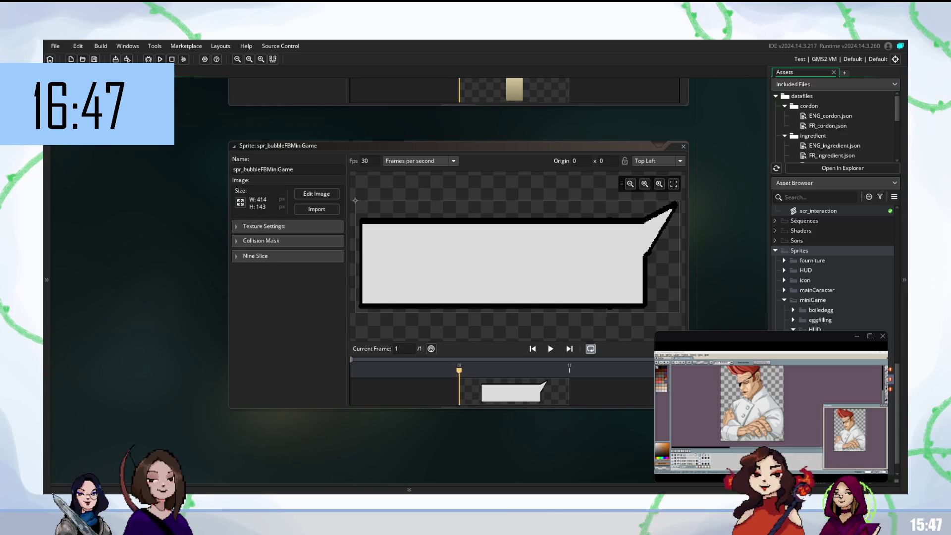
right_click(817, 362)
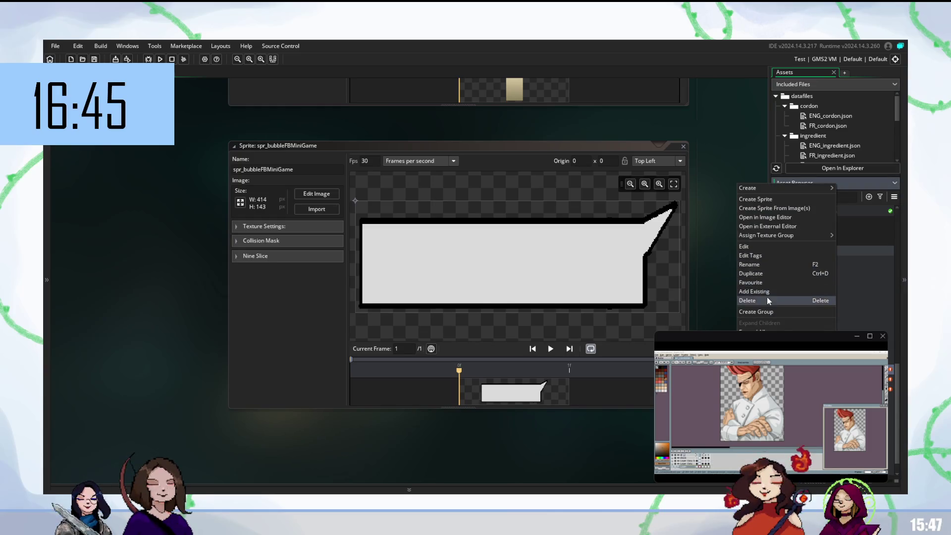
left_click(759, 198)
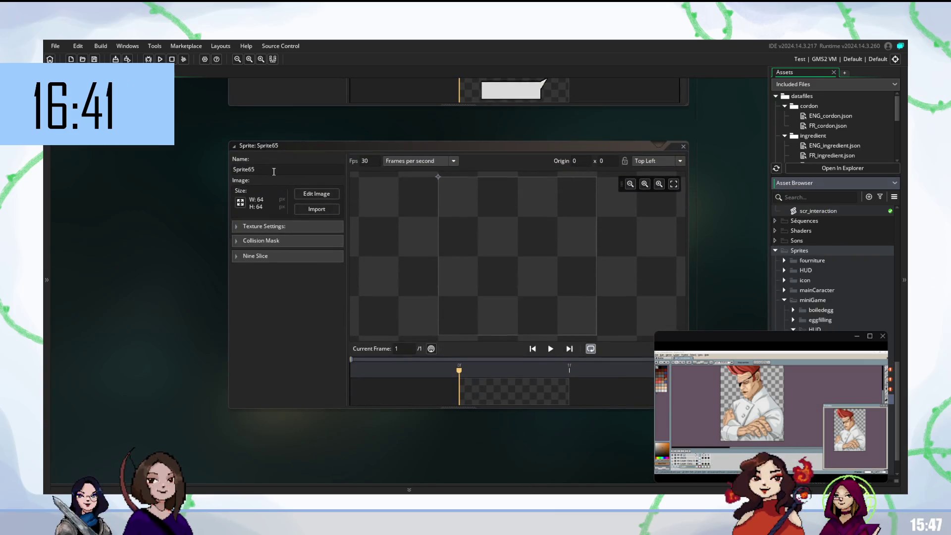
Step: Name the sprite spr_reactionFBMiniGame and import the two-frame red reaction image
left_click(227, 171)
type("spr")
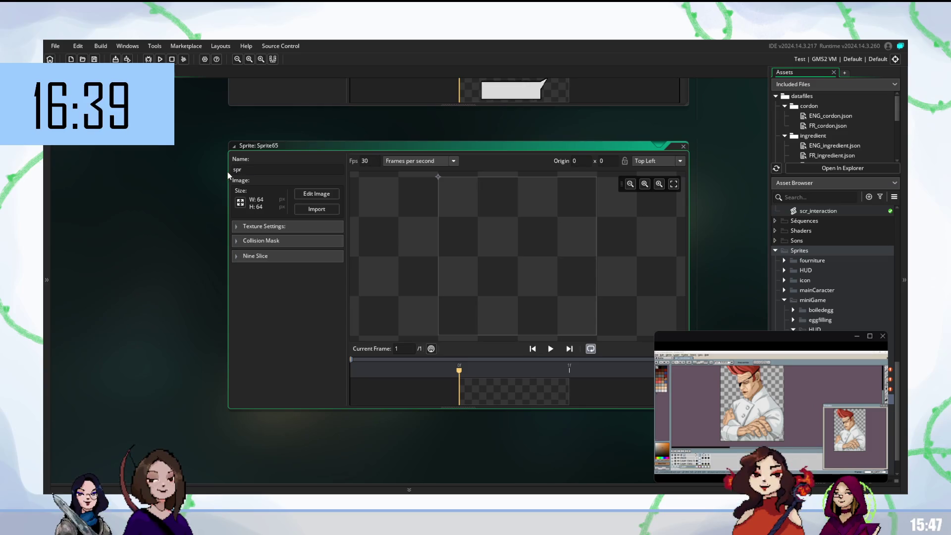
type("i")
key("BackSpace")
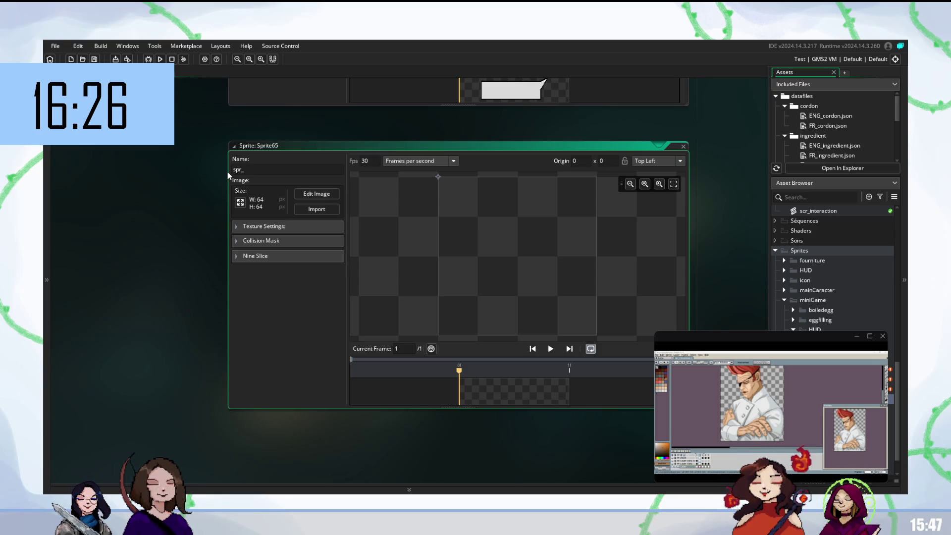
type("react")
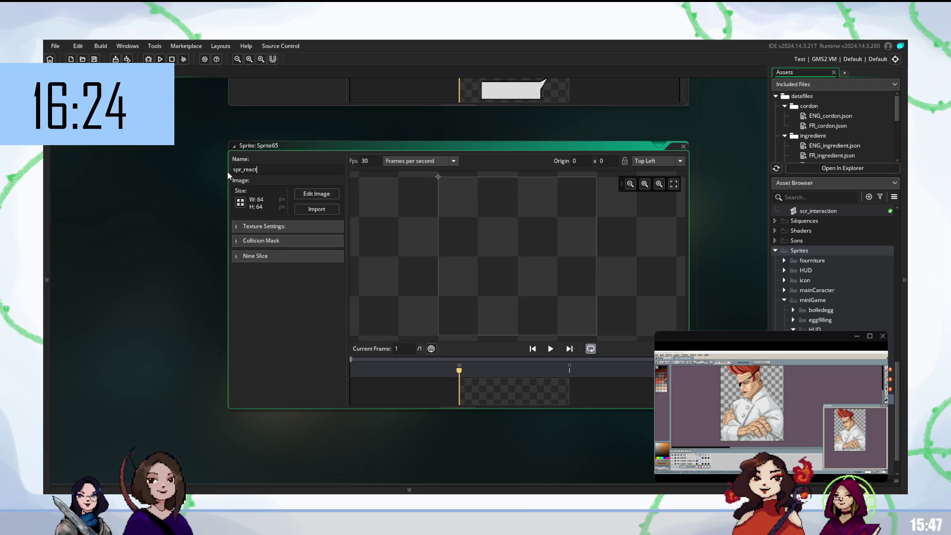
type("ionFB")
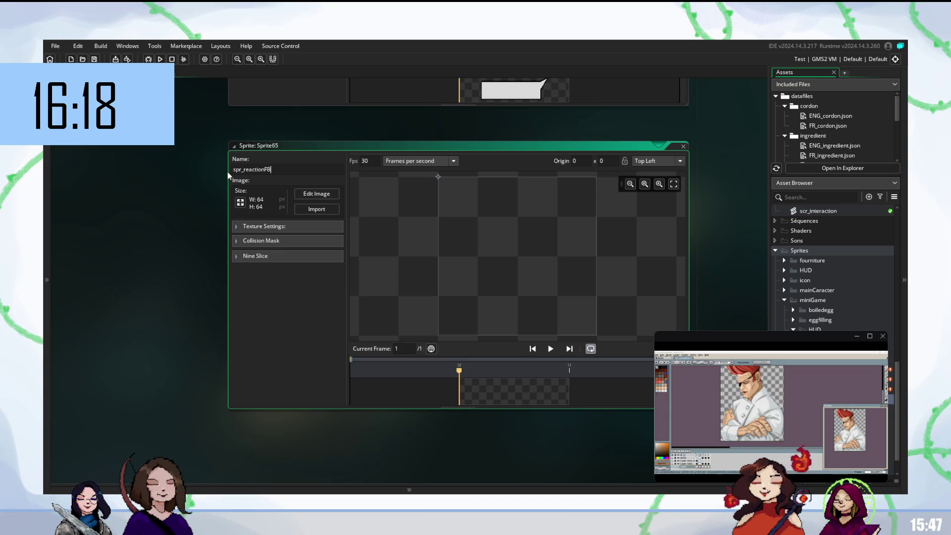
type("MiniGame")
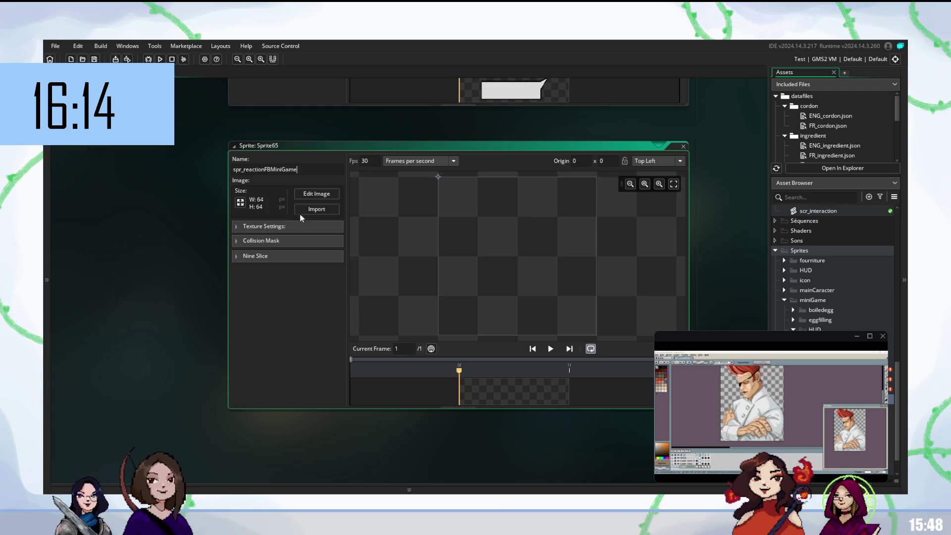
left_click(316, 213)
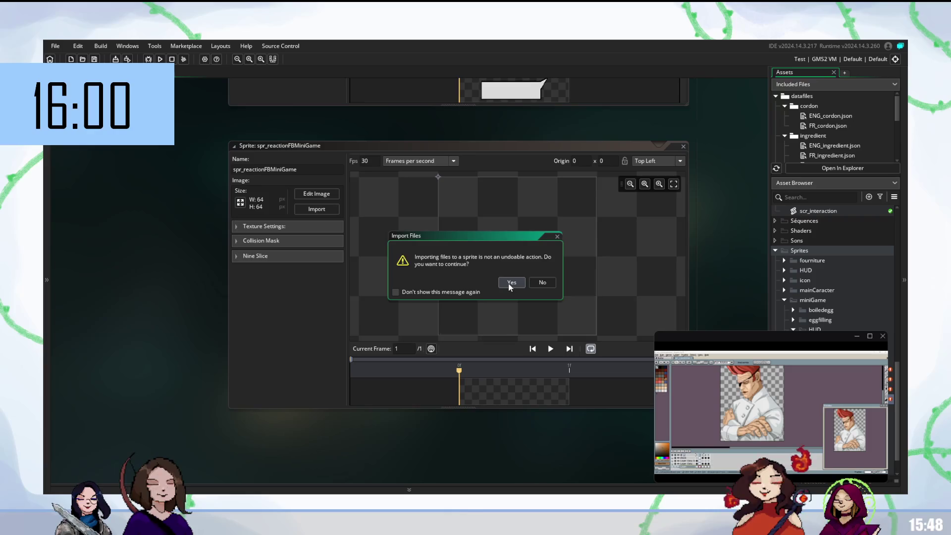
left_click(509, 284)
Step: Rename the sprite to spr_angryFBMiniGame
left_click(264, 170)
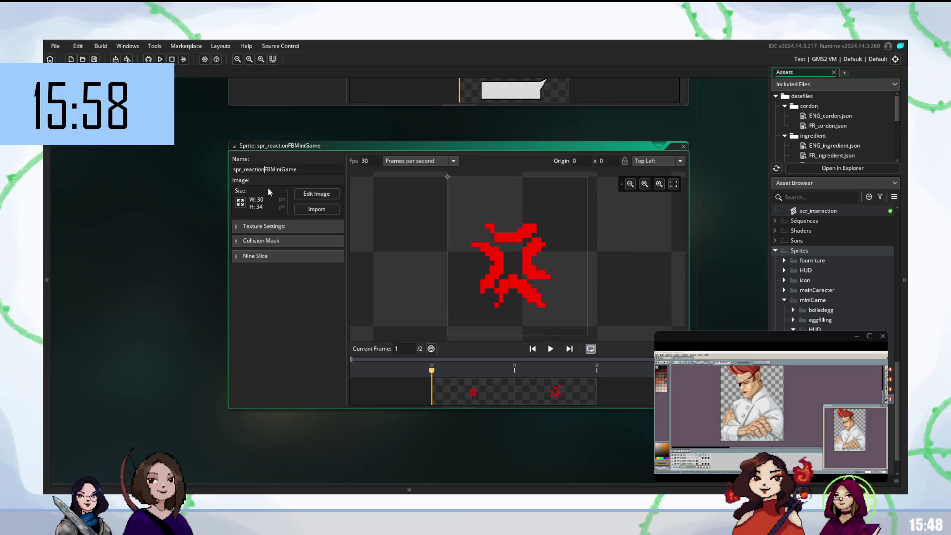
key("BackSpace")
key("BackSpace")
key("BackSpace")
key("BackSpace")
type("angry")
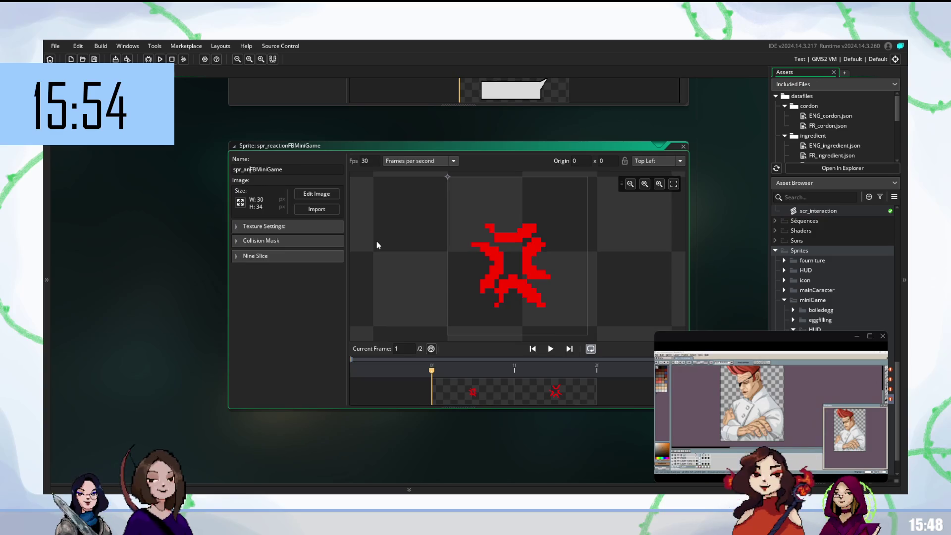
left_click(320, 283)
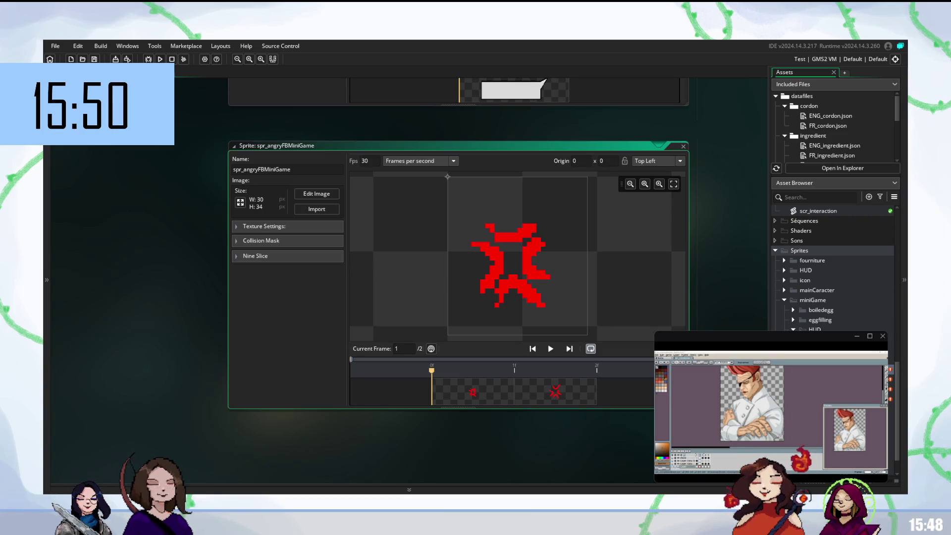
right_click(832, 184)
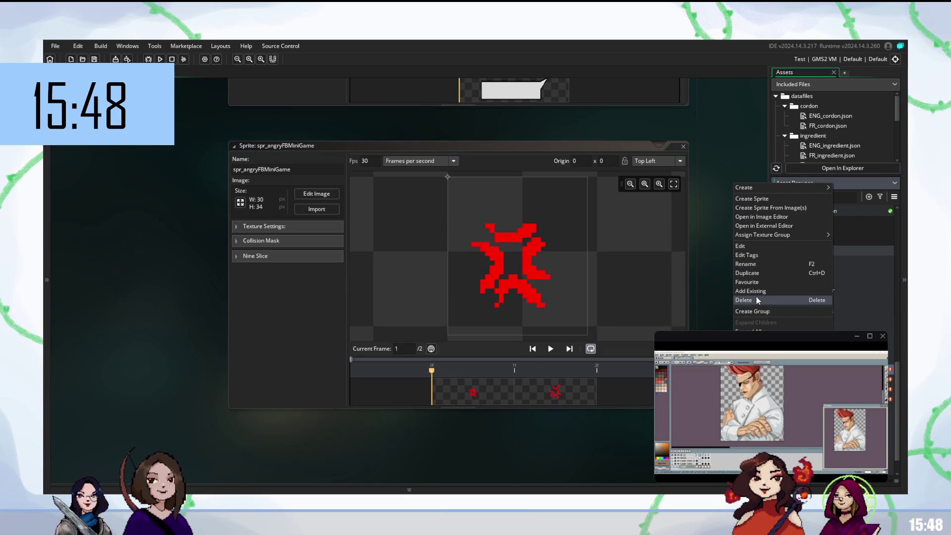
Step: Create sprite spr_sighFBMiniGame and import the four-frame 32×23 white sigh strip
left_click(759, 198)
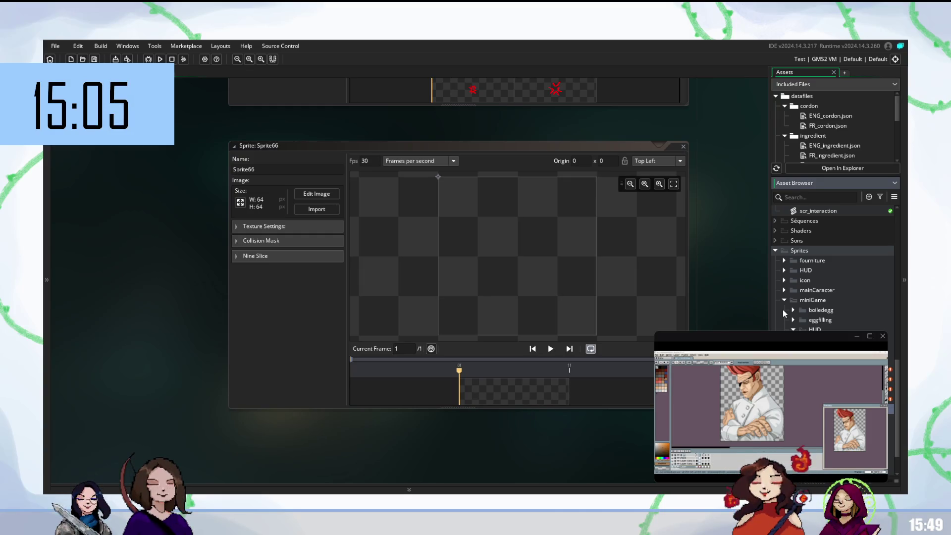
type("spr_sighFBMiniGame")
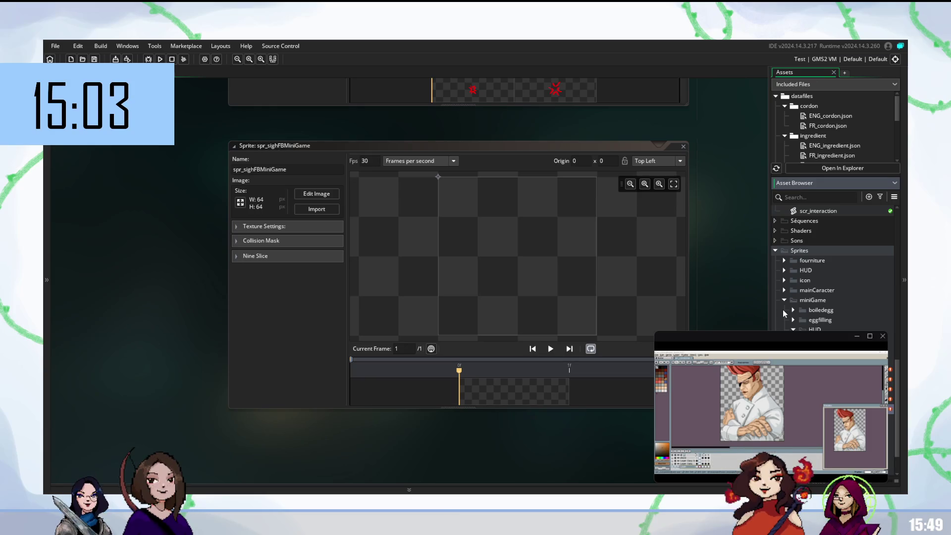
left_click(317, 209)
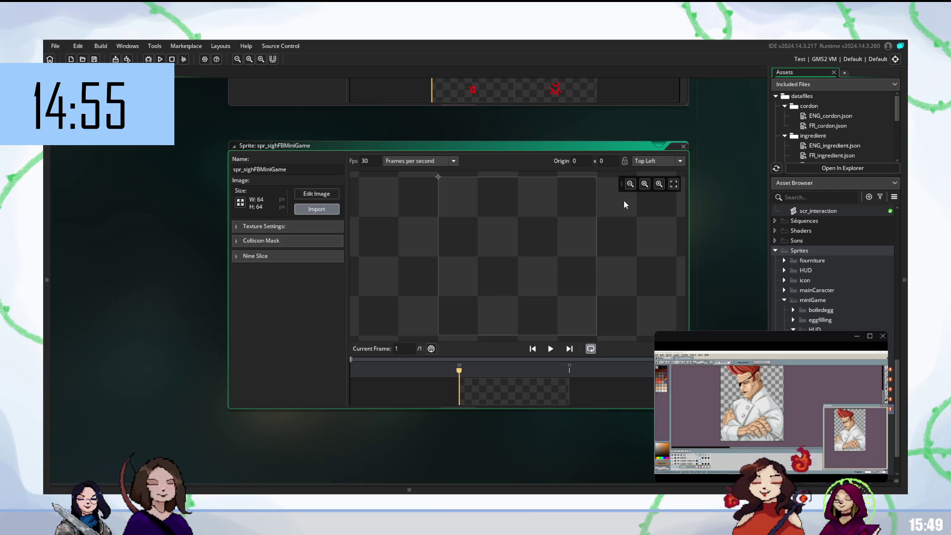
mouse_move(622, 192)
left_mouse_down()
mouse_move(579, 349)
mouse_move(569, 354)
left_mouse_up()
left_click(523, 283)
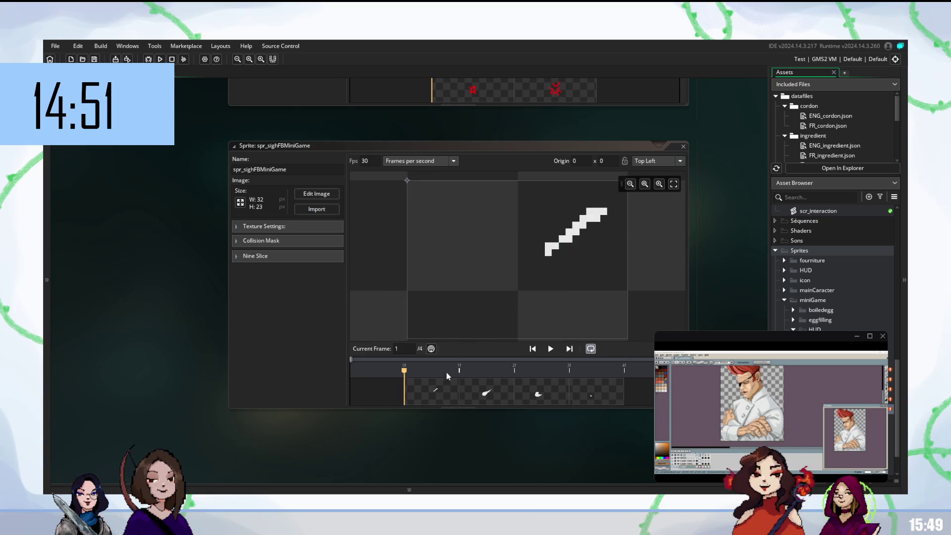
left_click(488, 391)
left_click(595, 390)
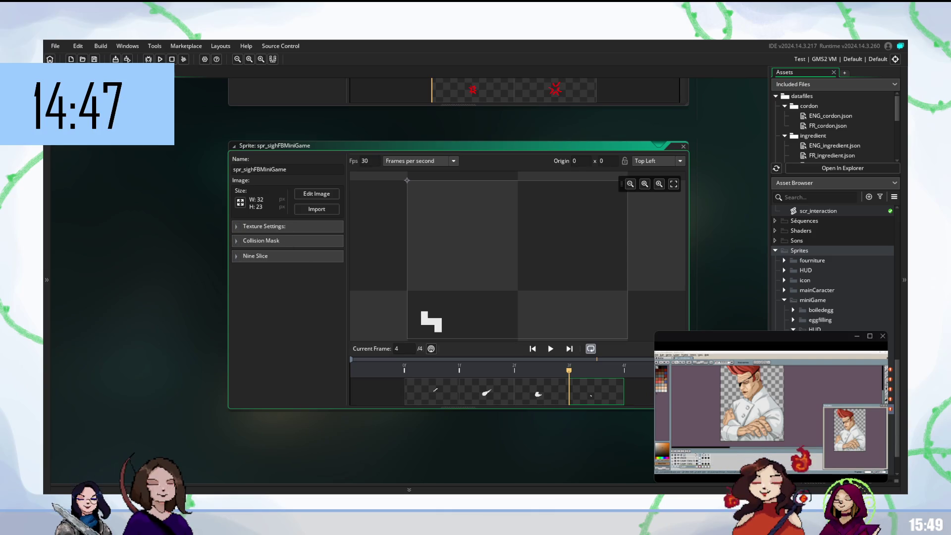
right_click(799, 250)
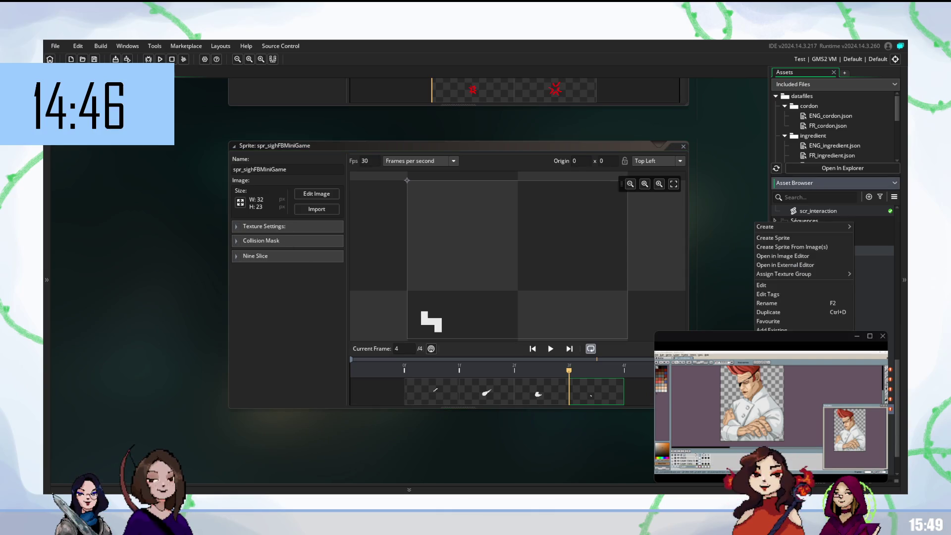
Step: Create sprite spr_smileFBMiniGame and import its three-frame 42×41 smile strip
left_click(791, 238)
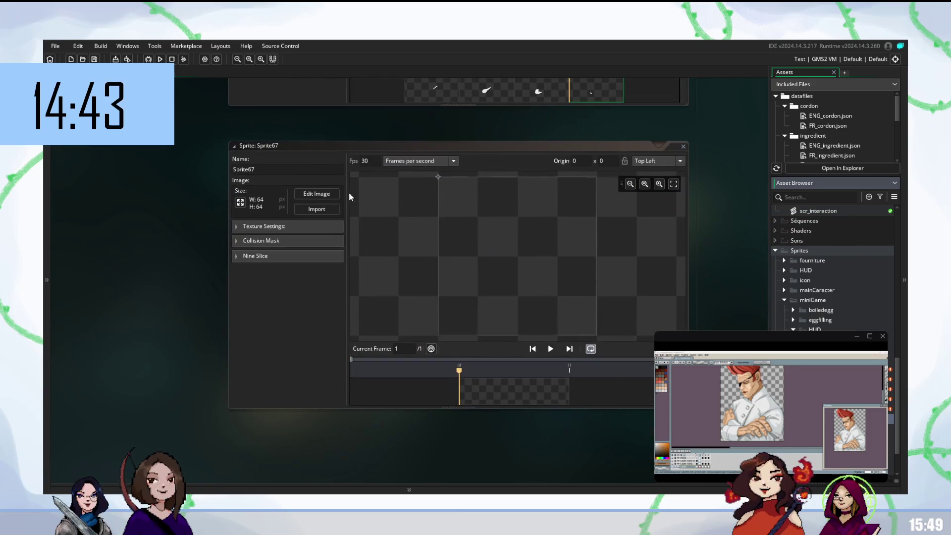
left_click(299, 169)
type("spr")
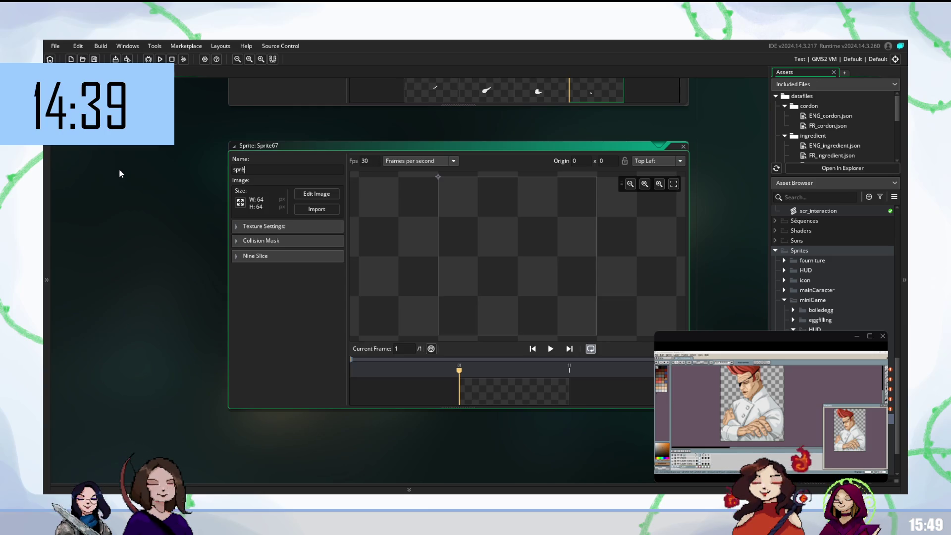
type("_")
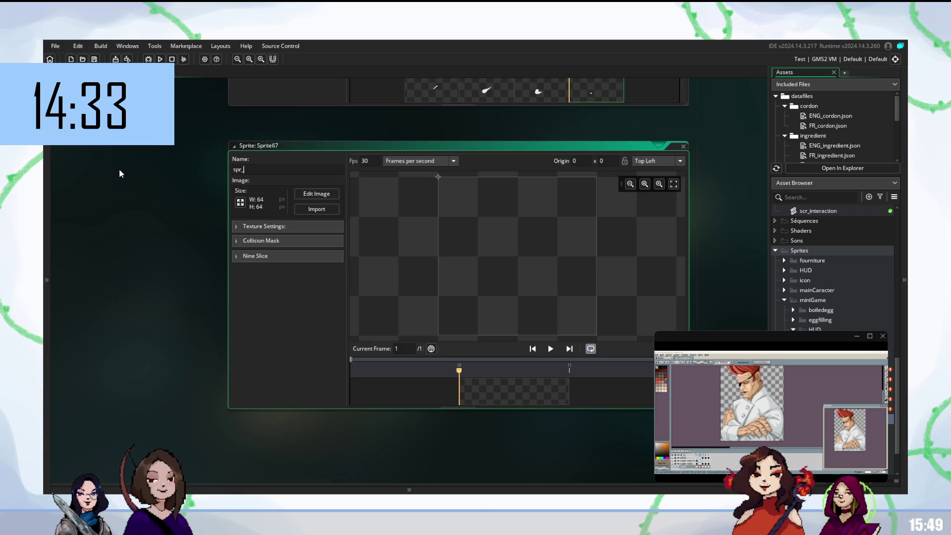
type("smile")
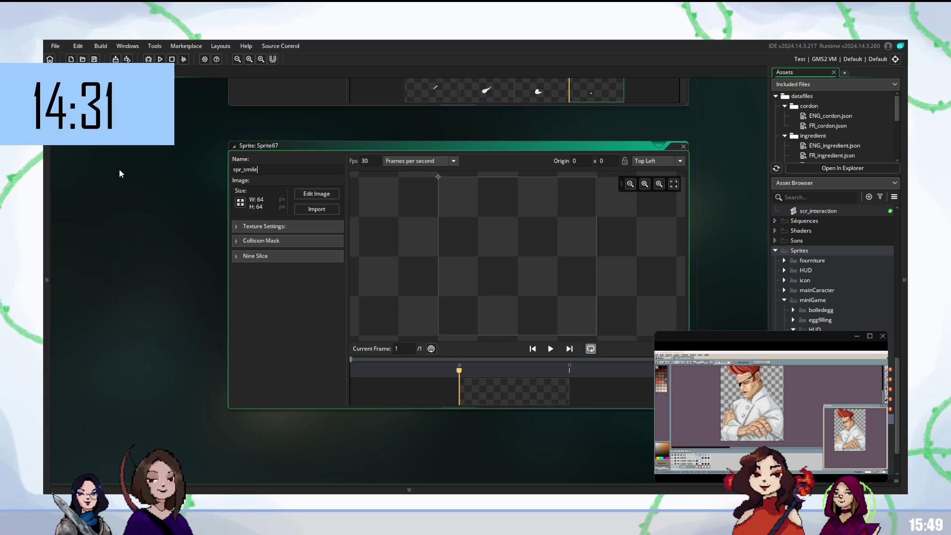
type("FBMiniGame")
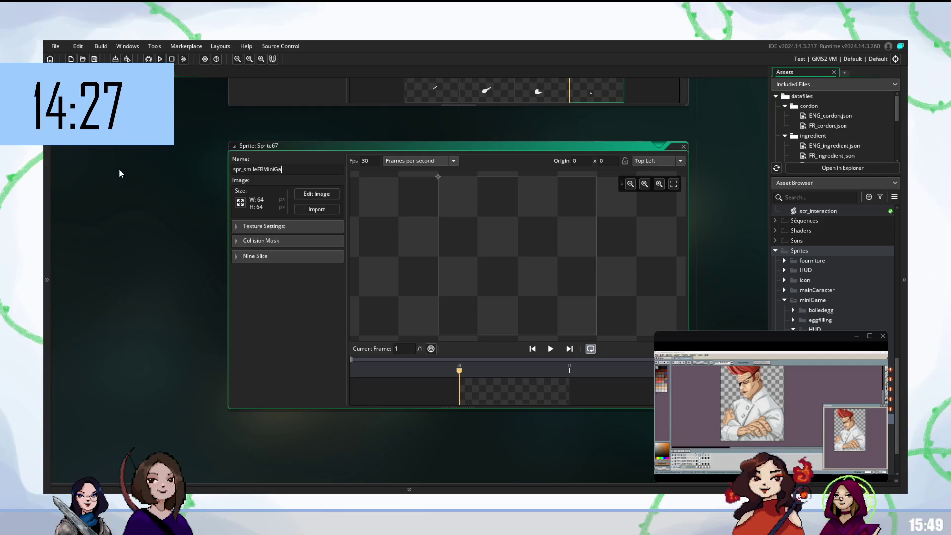
key("Return")
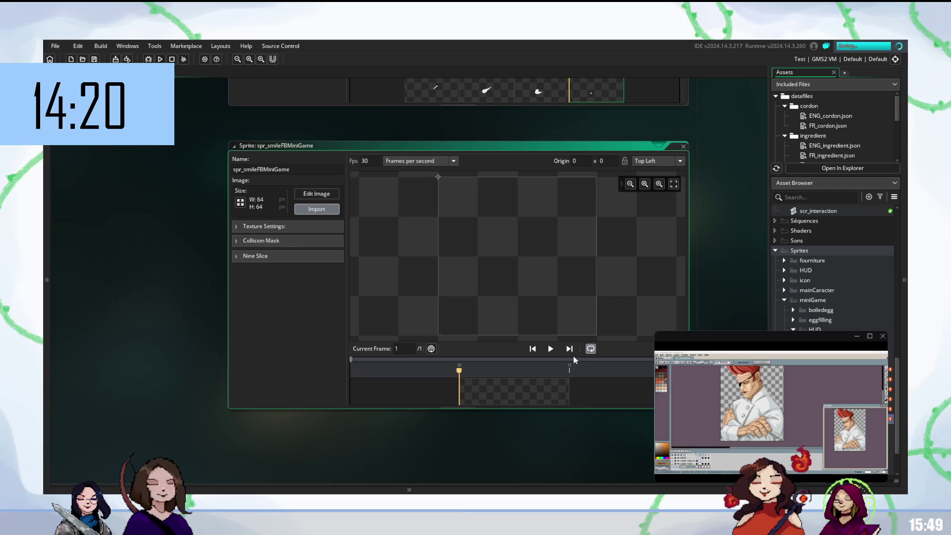
left_click(510, 282)
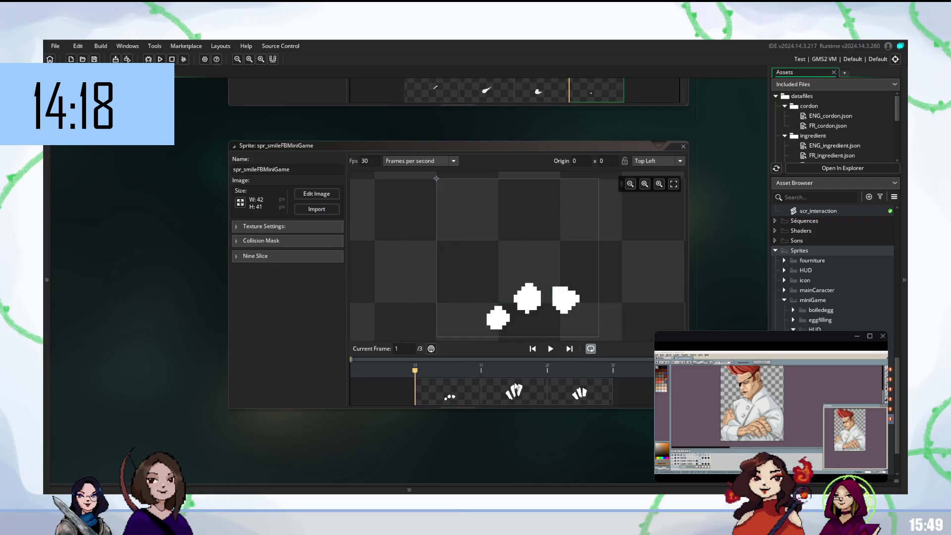
left_click(513, 392)
left_click(582, 393)
left_click(515, 391)
left_click(583, 393)
left_click(449, 393)
left_click(514, 392)
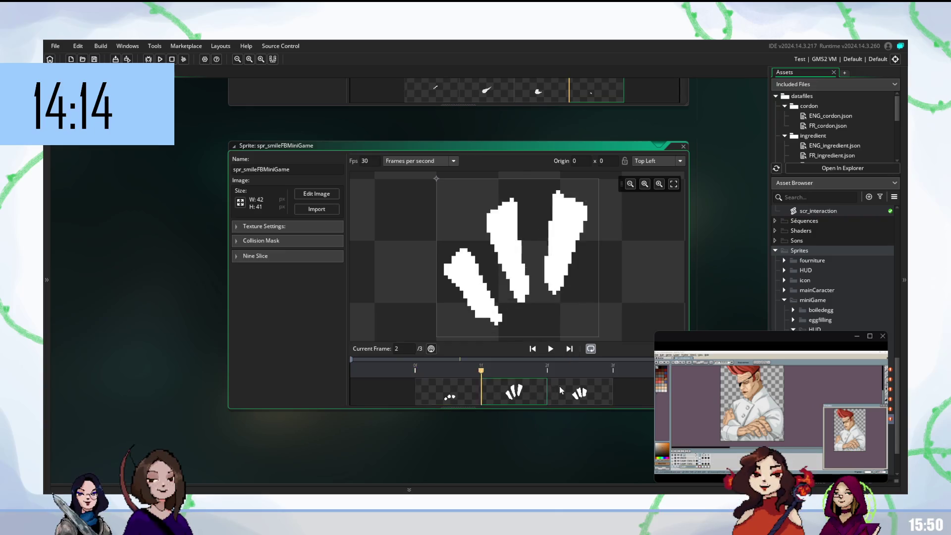
left_click(562, 392)
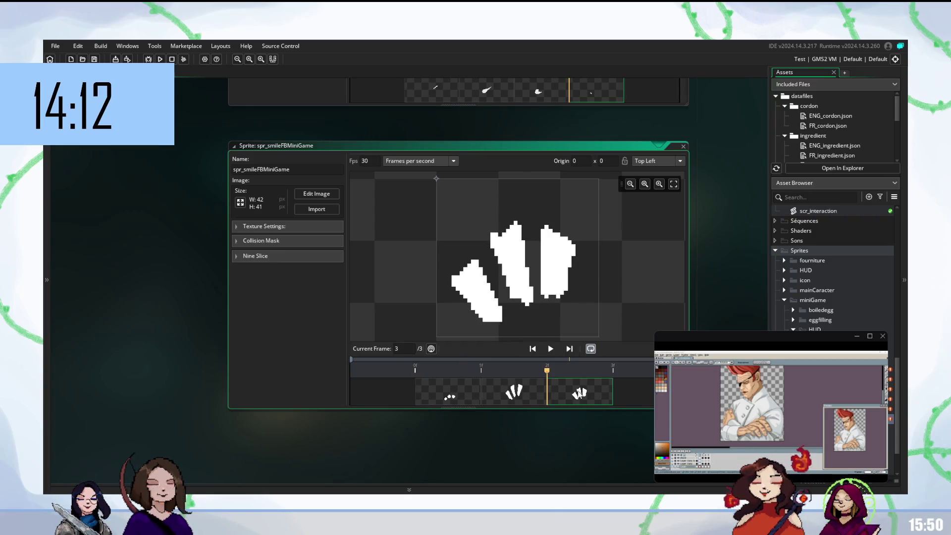
left_click(462, 395)
left_click(519, 397)
left_click(595, 397)
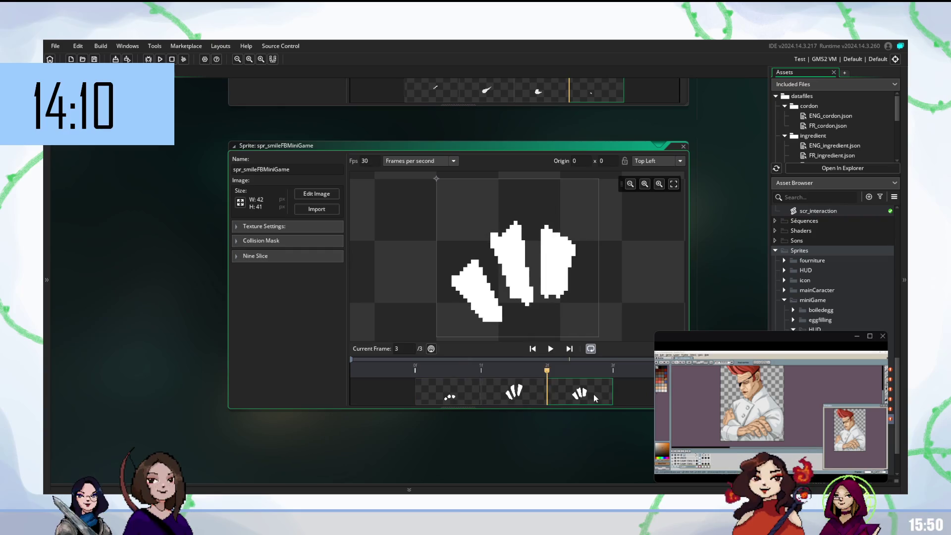
left_click(469, 399)
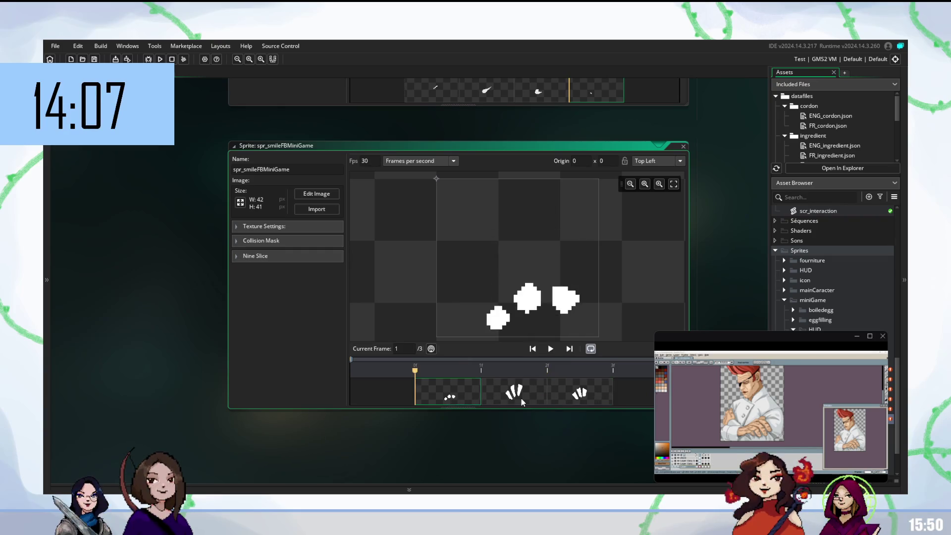
left_click(521, 398)
left_click(577, 396)
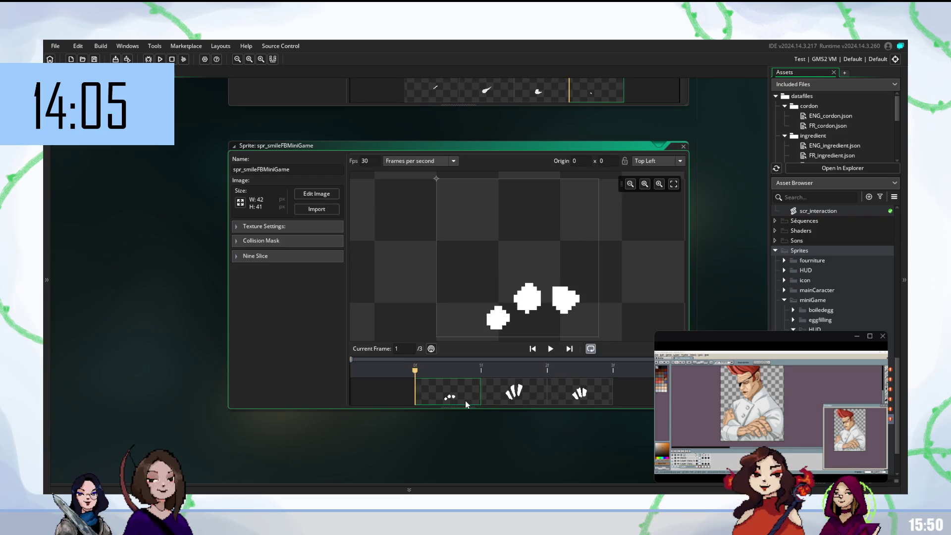
left_click(513, 399)
left_click(464, 402)
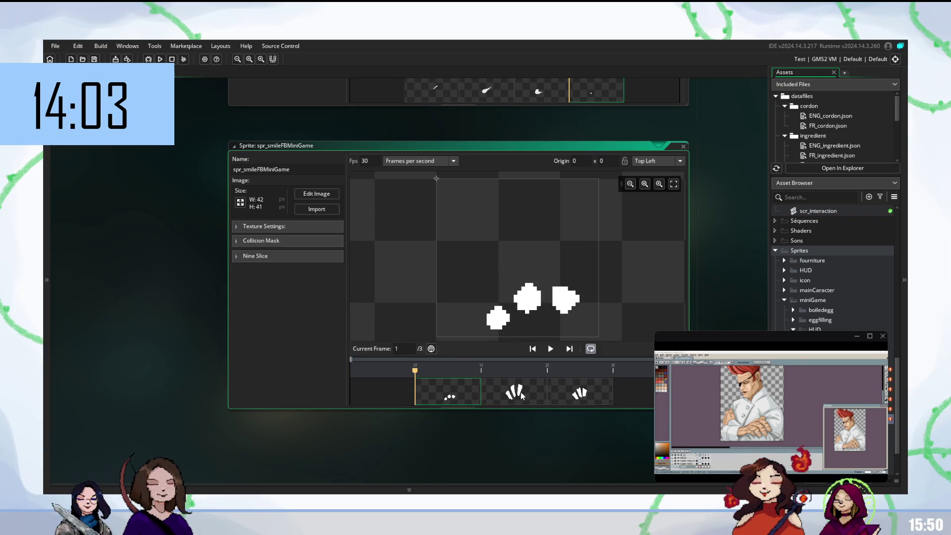
left_click(582, 394)
left_click(501, 395)
left_click(573, 387)
left_click(439, 395)
left_click(505, 395)
left_click(570, 397)
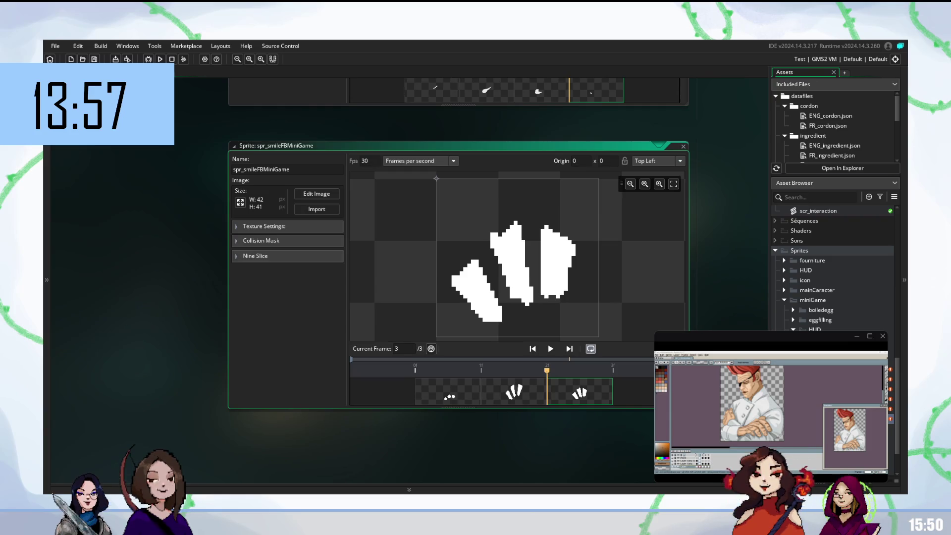
scroll(494, 391, "up", 5)
left_click(436, 391)
left_click(486, 393)
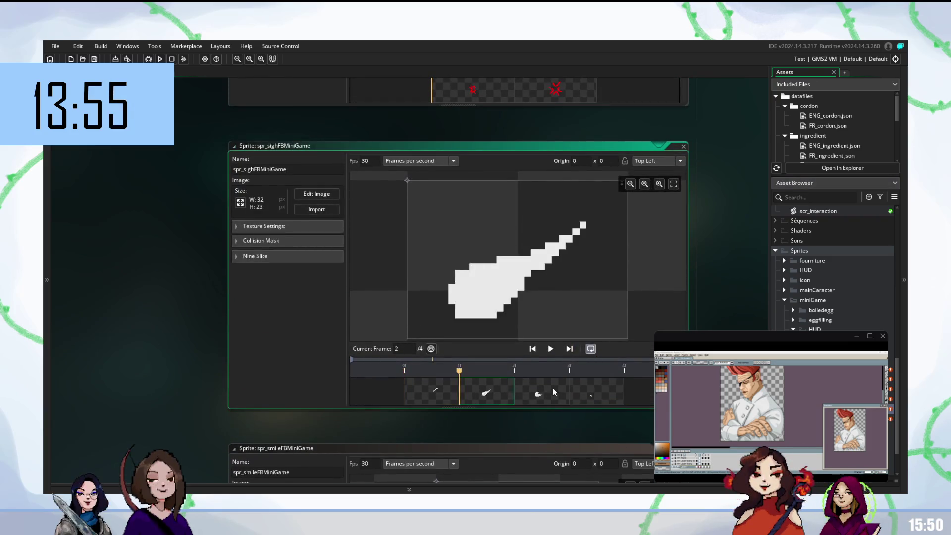
left_click(575, 391)
left_click(472, 395)
left_click(431, 392)
left_click(550, 391)
left_click(592, 391)
scroll(483, 390, "up", 5)
left_click(557, 392)
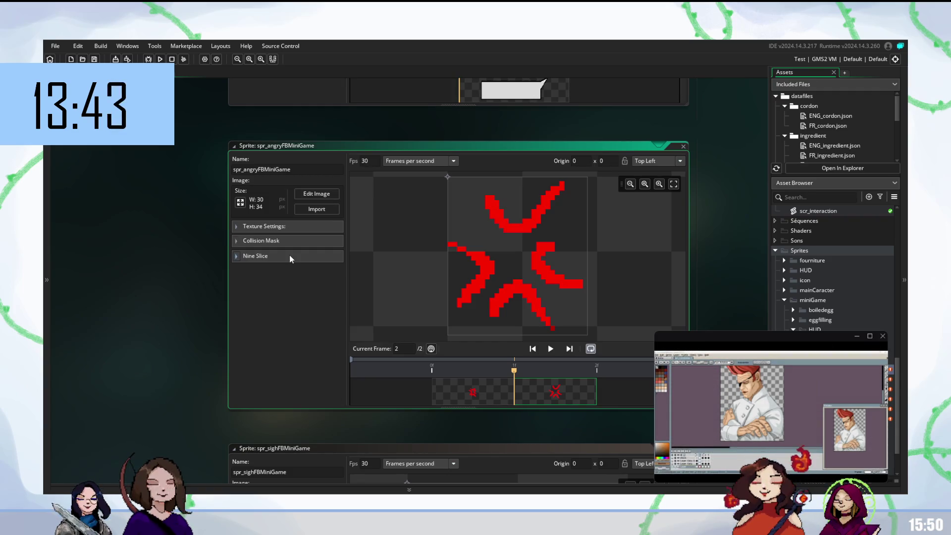
left_click(165, 256)
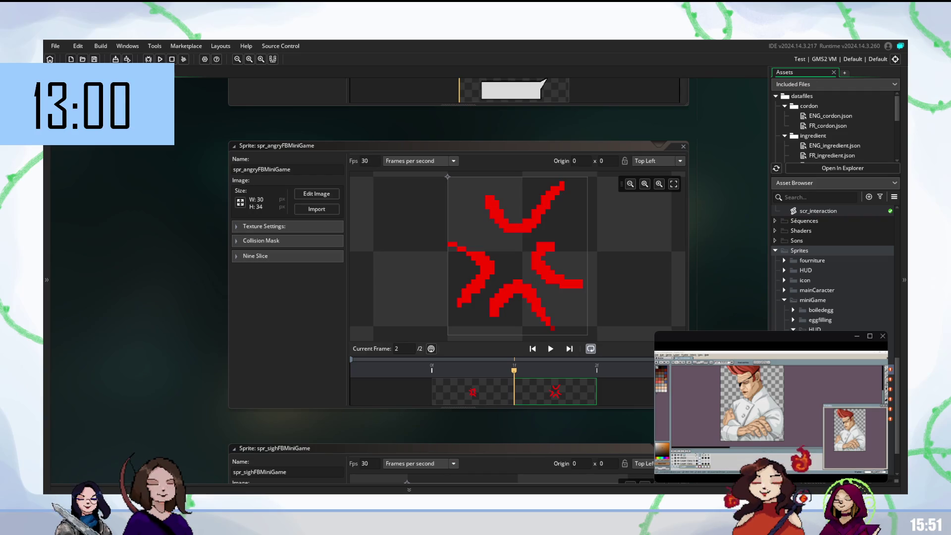
scroll(442, 334, "up", 5)
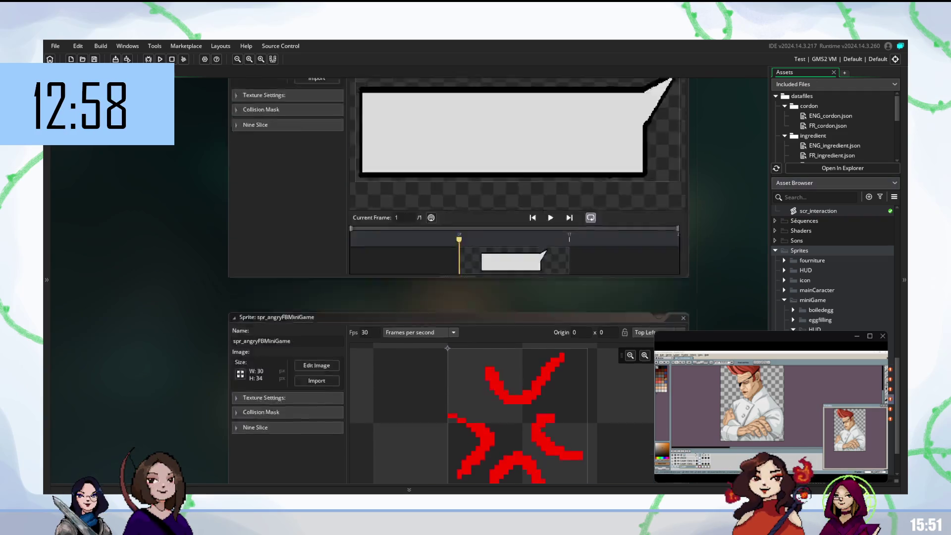
Step: Pan the workspace to bring the spr_gordonFBMiniGame sprite editor into view
left_click_drag(186, 287, 210, 244)
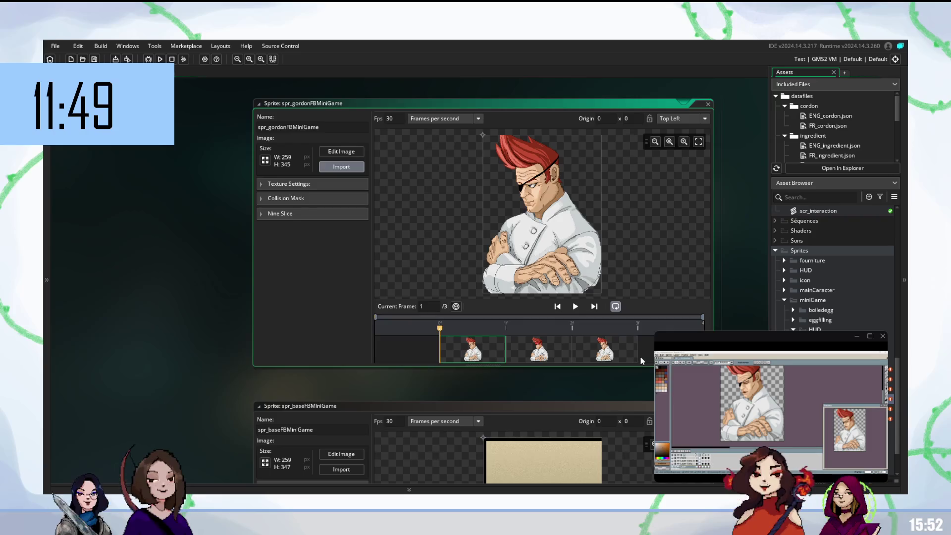
left_click(511, 285)
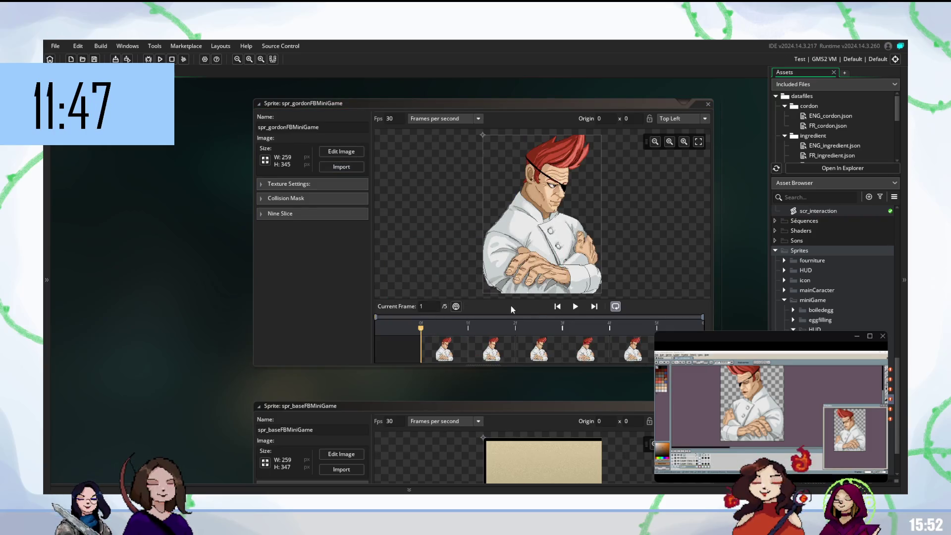
left_click(485, 357)
left_click(557, 350)
left_click(650, 351)
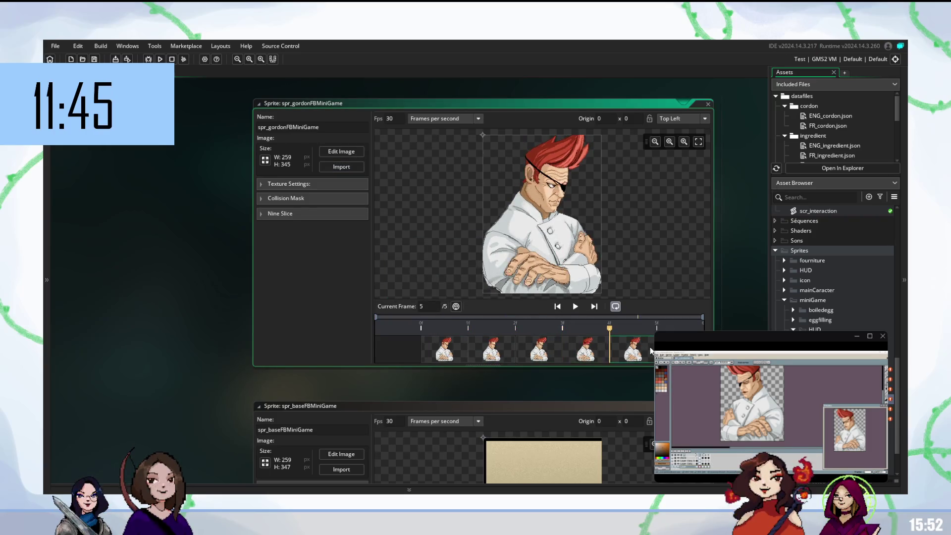
left_click(428, 350)
left_click(481, 349)
left_click(539, 350)
left_click(586, 350)
left_click(639, 347)
left_click(451, 348)
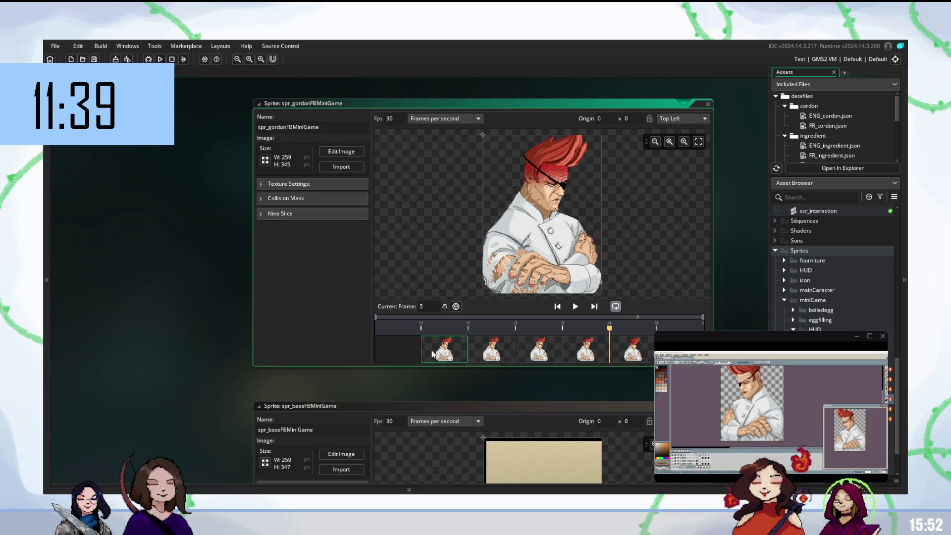
left_click(443, 353)
left_click(510, 354)
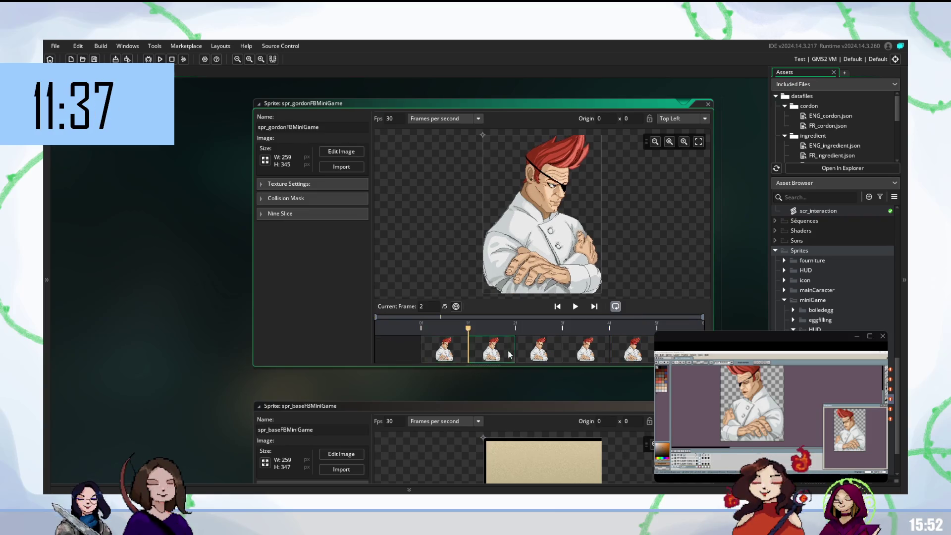
left_click(545, 353)
left_click(600, 346)
left_click(643, 348)
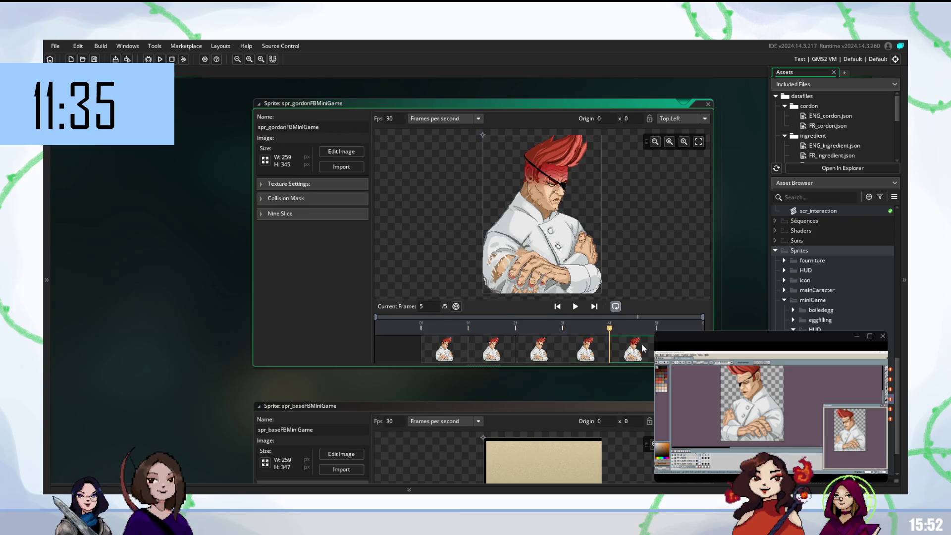
left_click(452, 354)
left_click(494, 355)
left_click(545, 354)
left_click(587, 353)
left_click(635, 352)
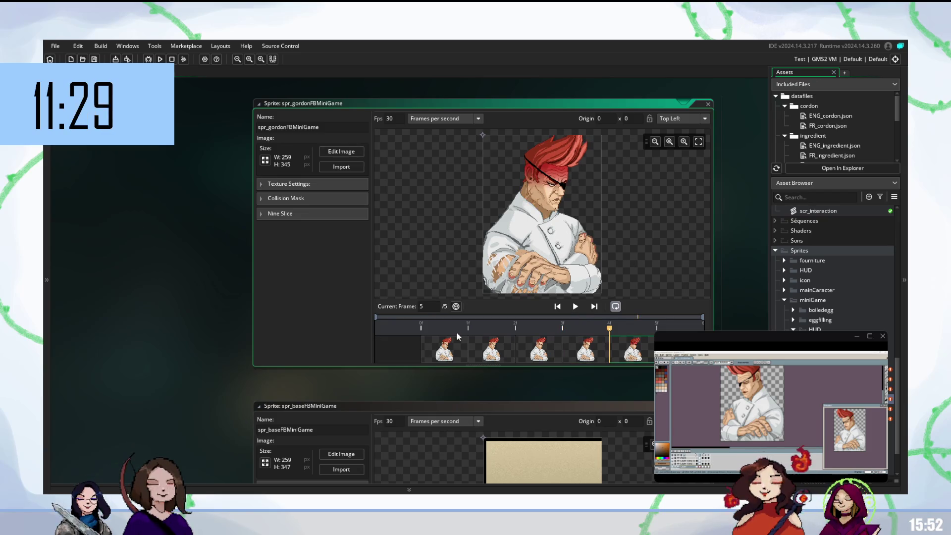
left_click(565, 349)
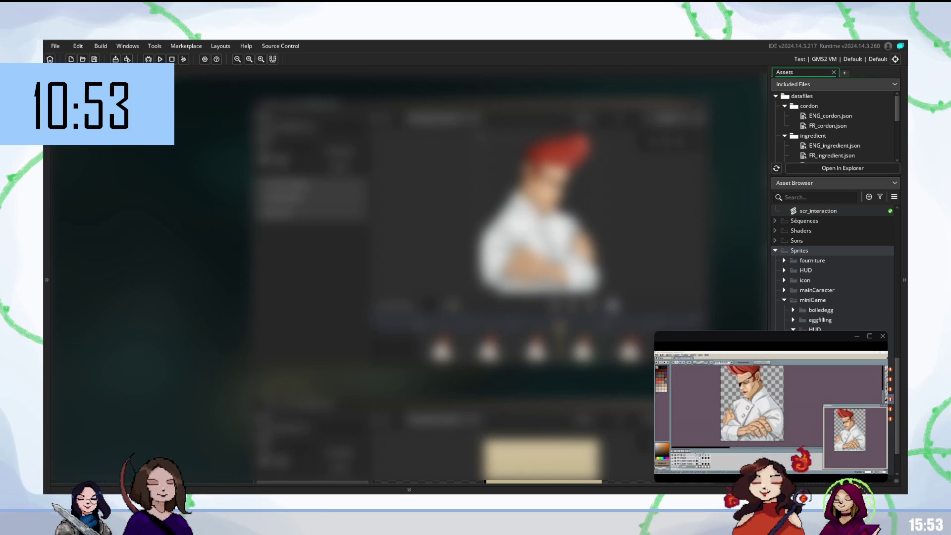
Step: Create a new script inside the drawUI scripts folder
scroll(832, 268, "up", 10)
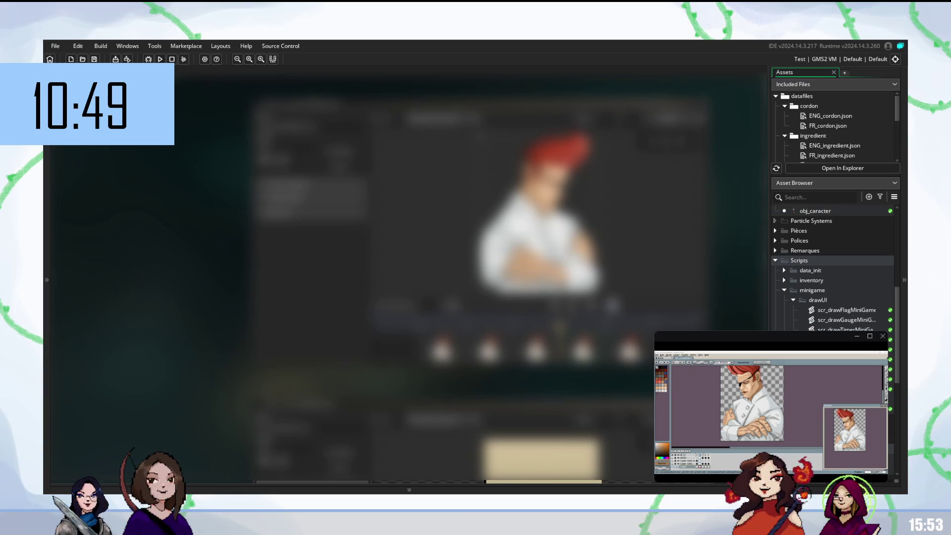
left_click_drag(823, 301, 821, 303)
right_click(817, 307)
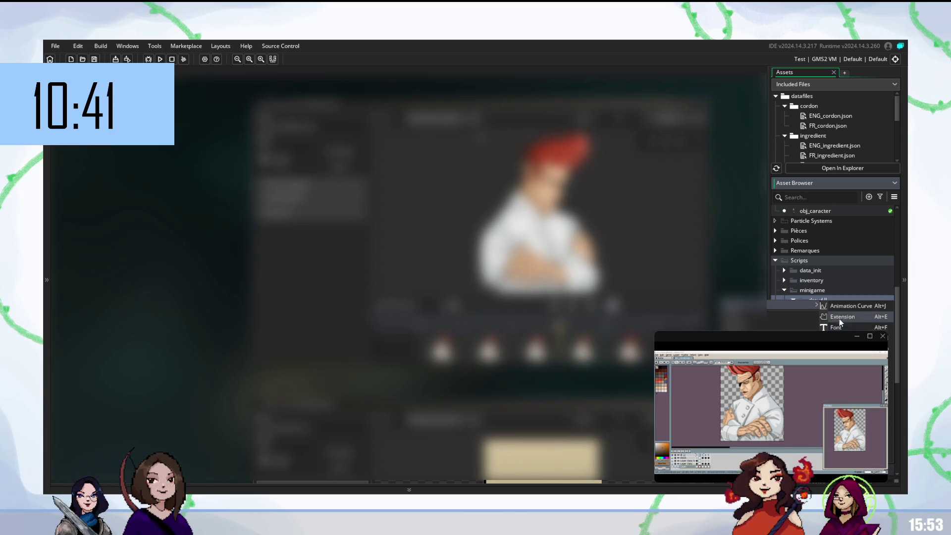
left_click(894, 419)
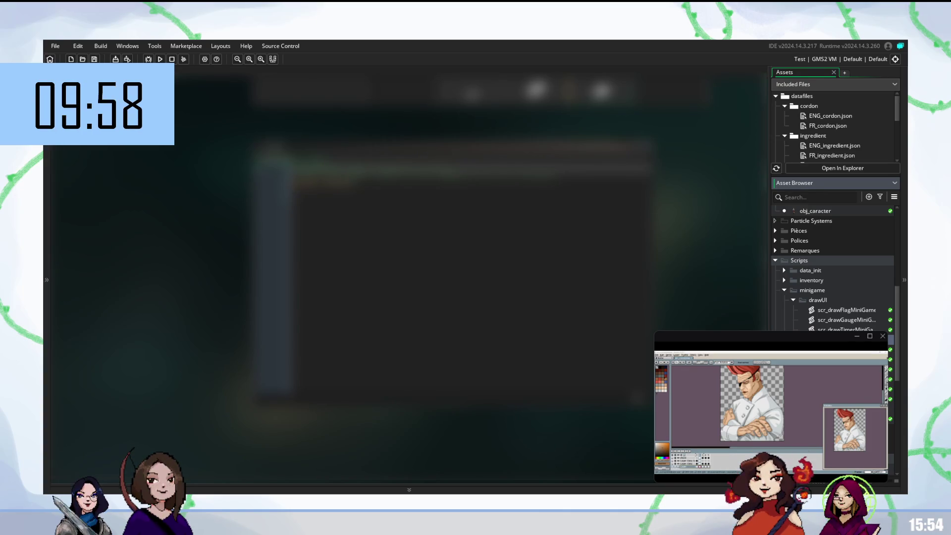
key("alt+c")
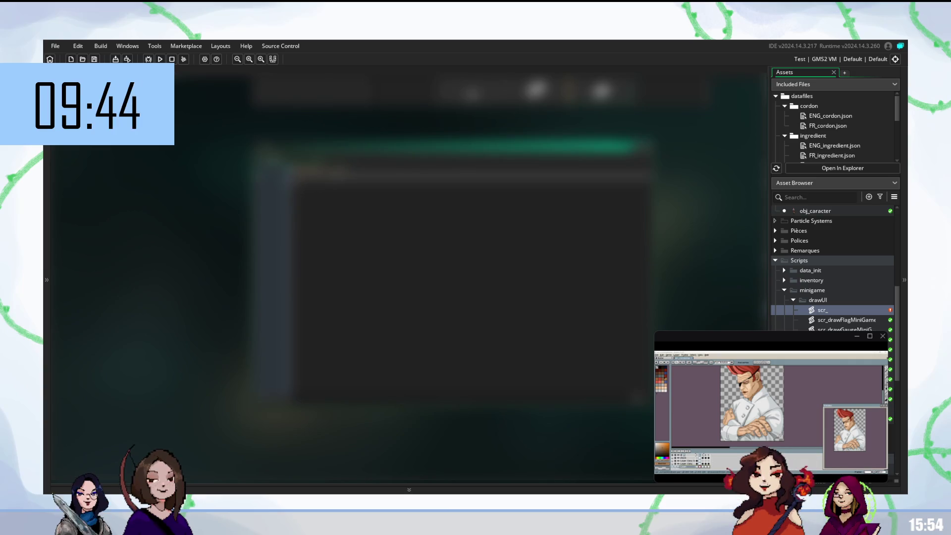
Step: Name the script drawteacherFBMiniGame, then insert an underscore after draw
right_click(834, 312)
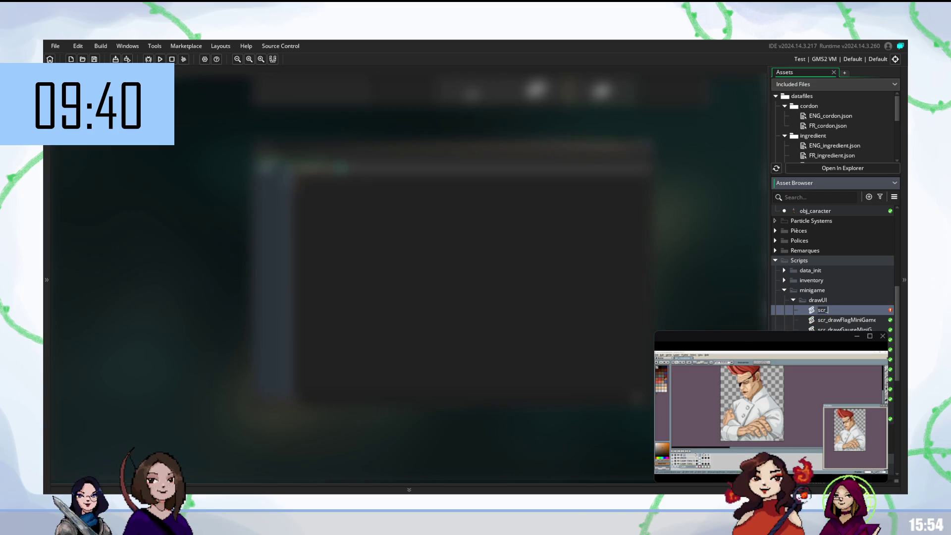
type("draw")
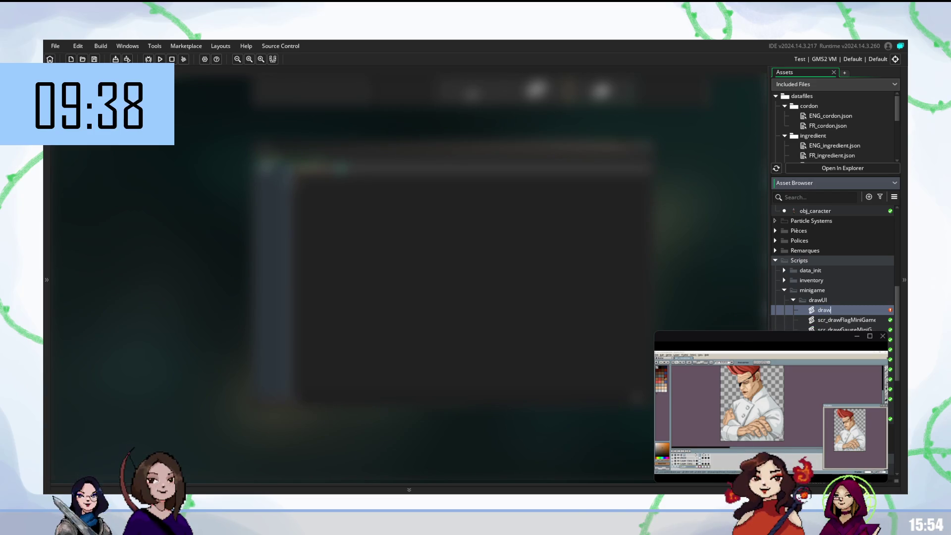
type("teache")
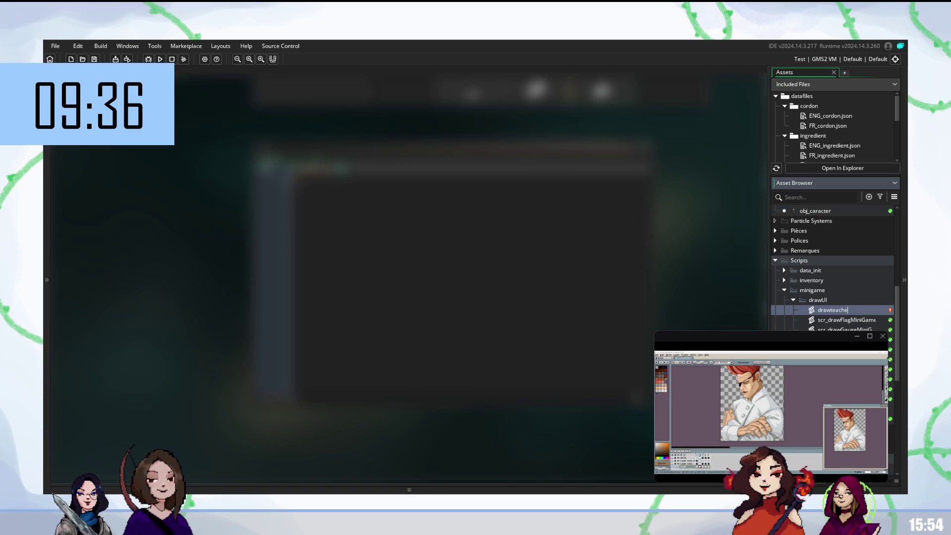
type("rFBMini")
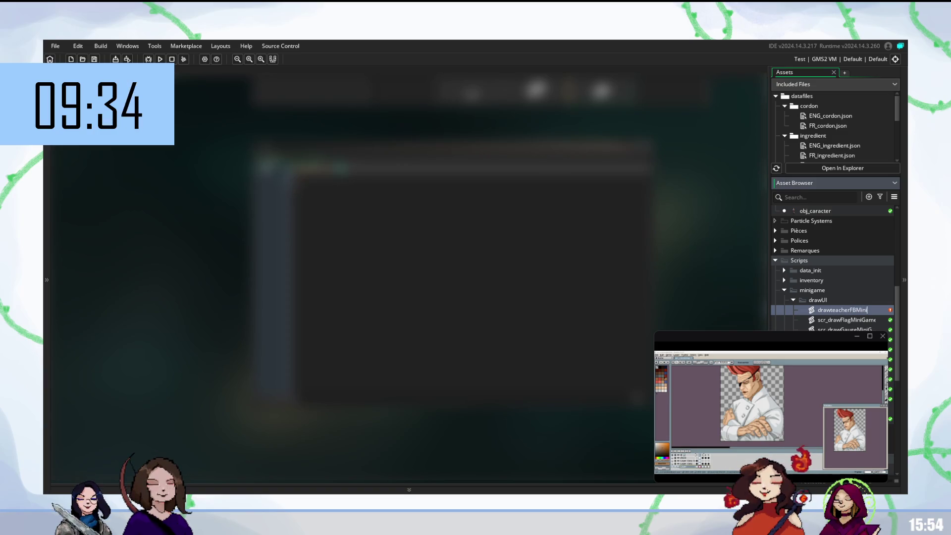
type("Gam")
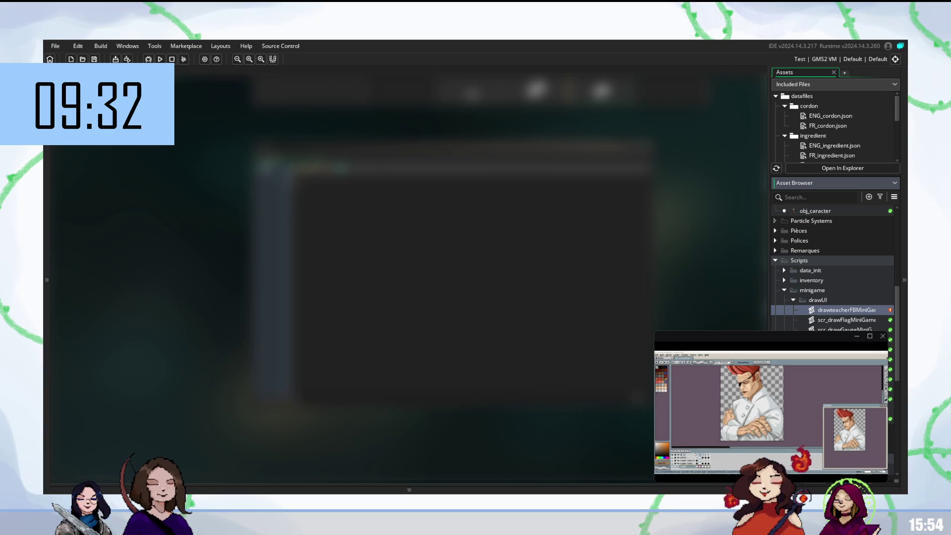
key("Return")
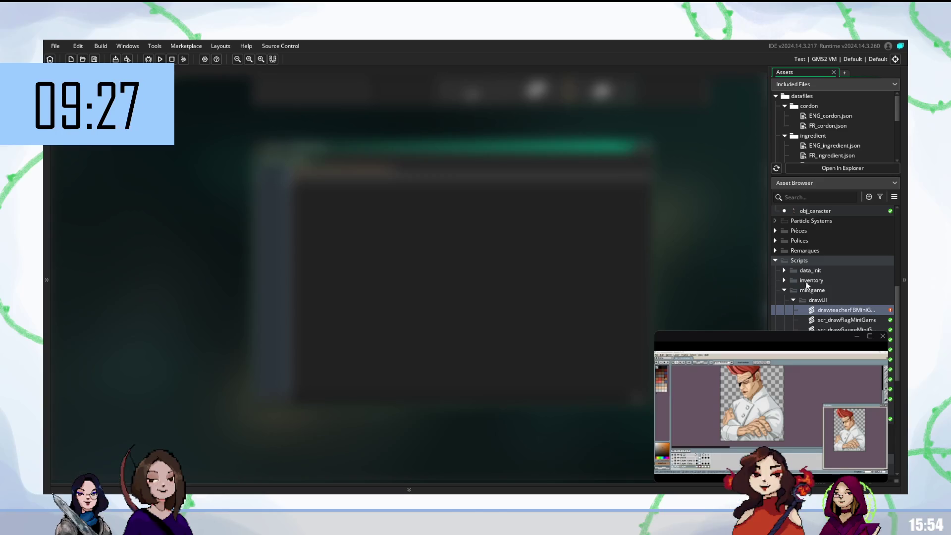
right_click(843, 311)
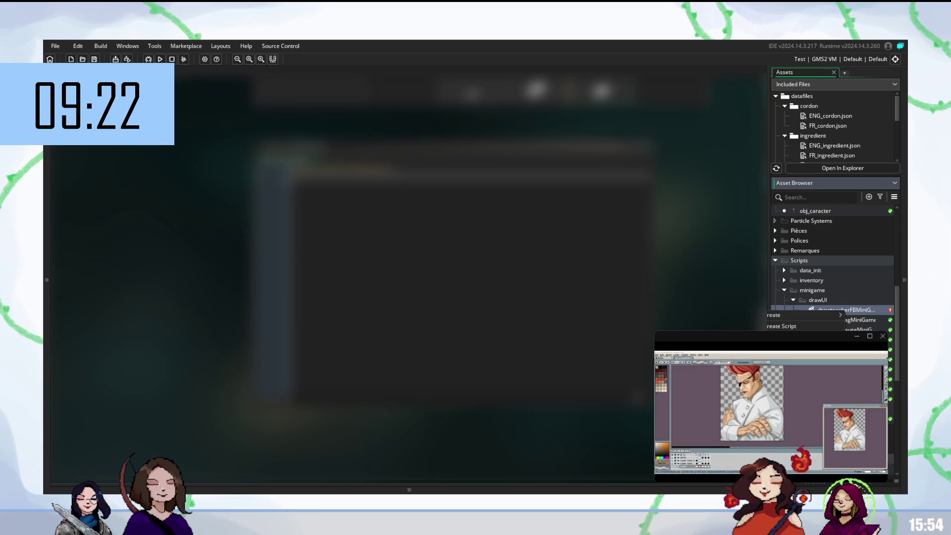
left_click(792, 369)
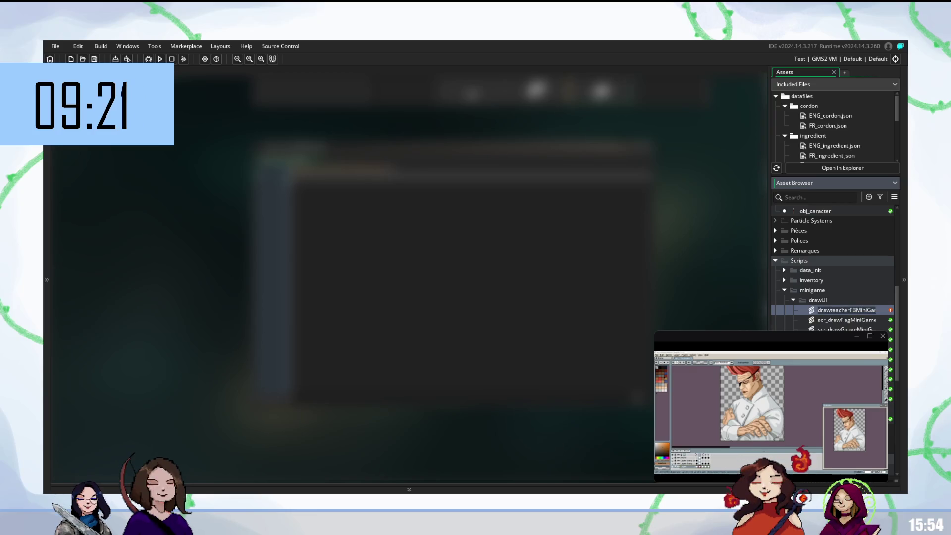
left_click(831, 310)
type("_")
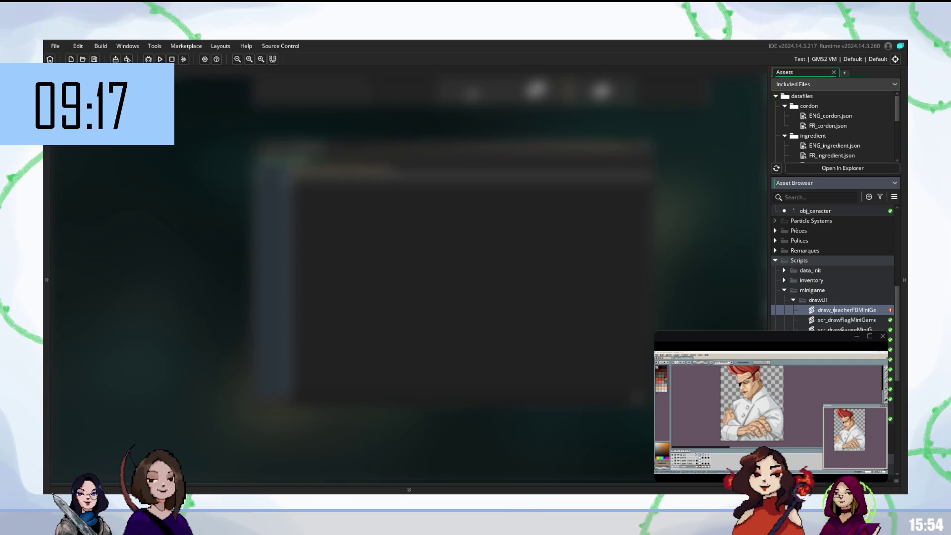
key("Return")
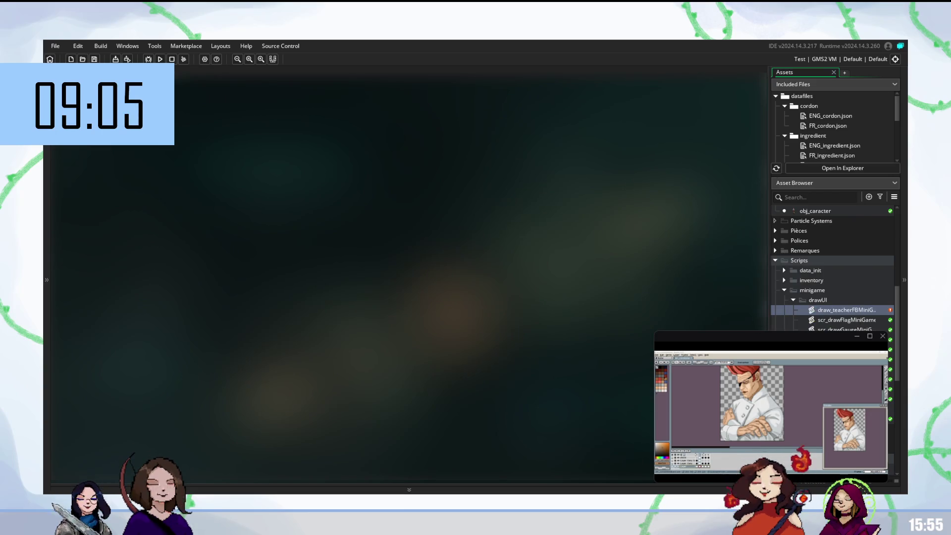
Step: Open obj_minigame_controller from the MiniGame objects and scroll through its event code
scroll(834, 307, "up", 5)
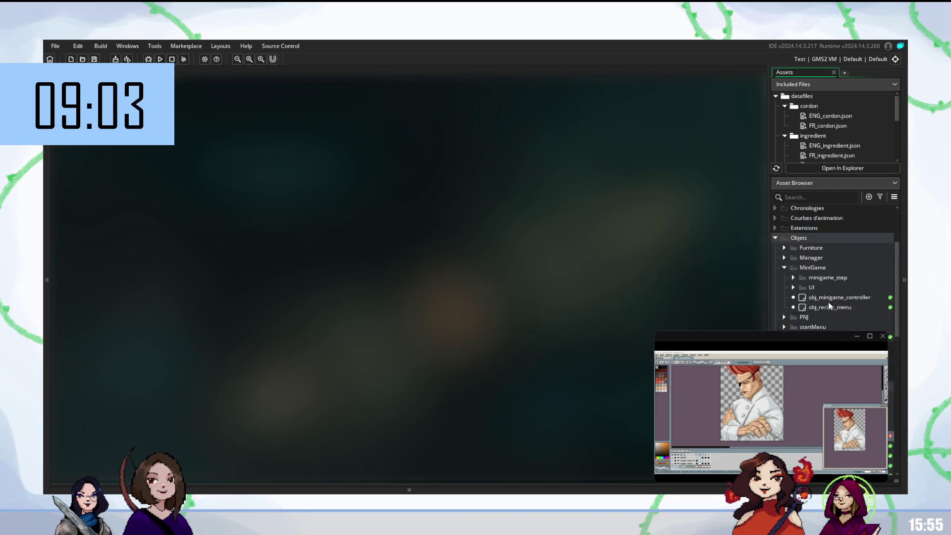
left_click(848, 318)
double_click(848, 317)
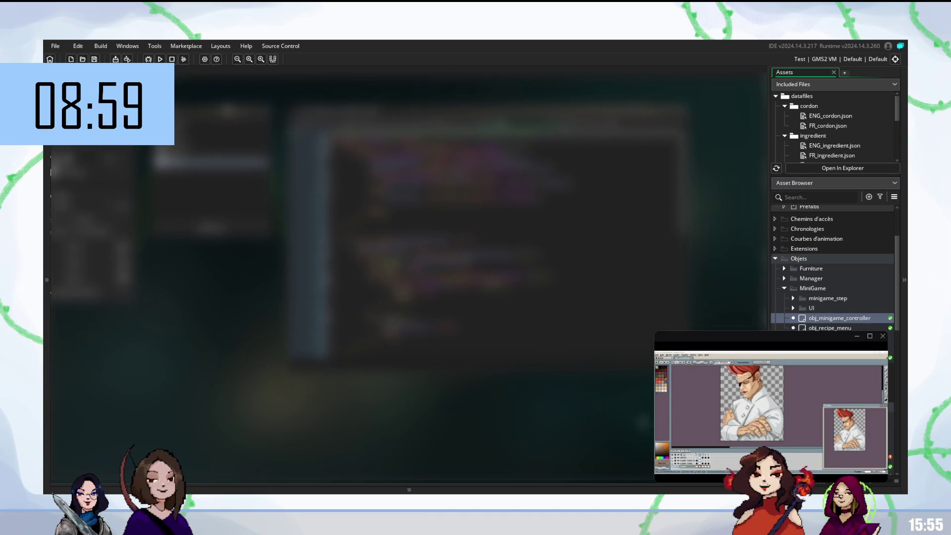
scroll(834, 267, "down", 3)
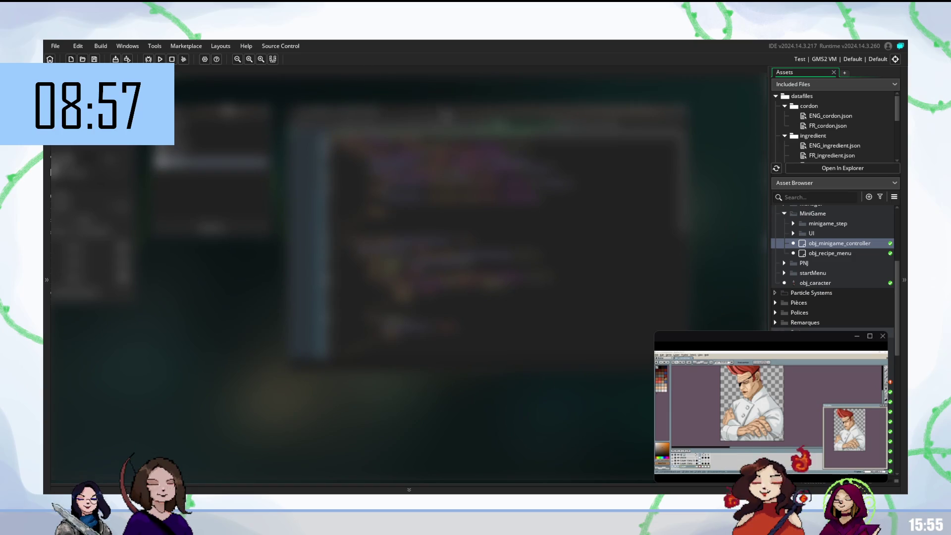
scroll(811, 325, "down", 3)
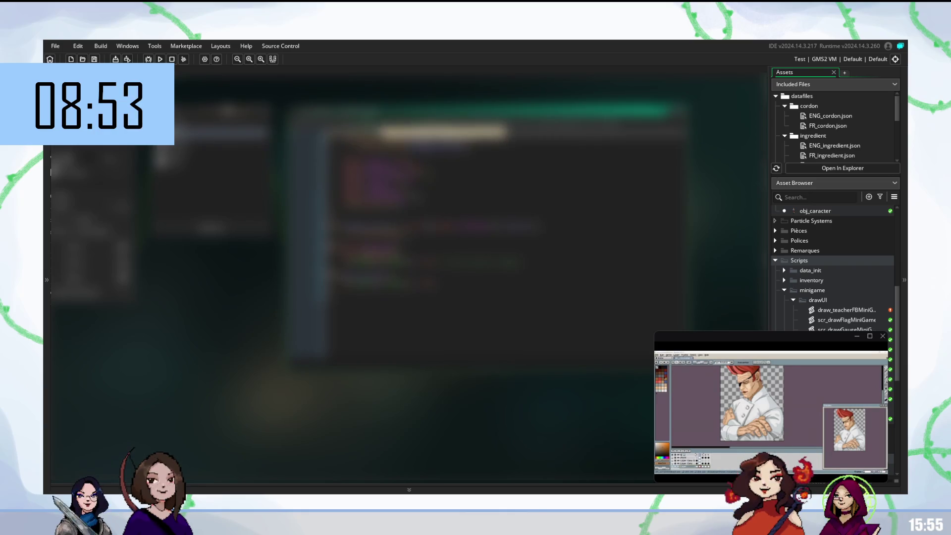
scroll(406, 198, "up", 2)
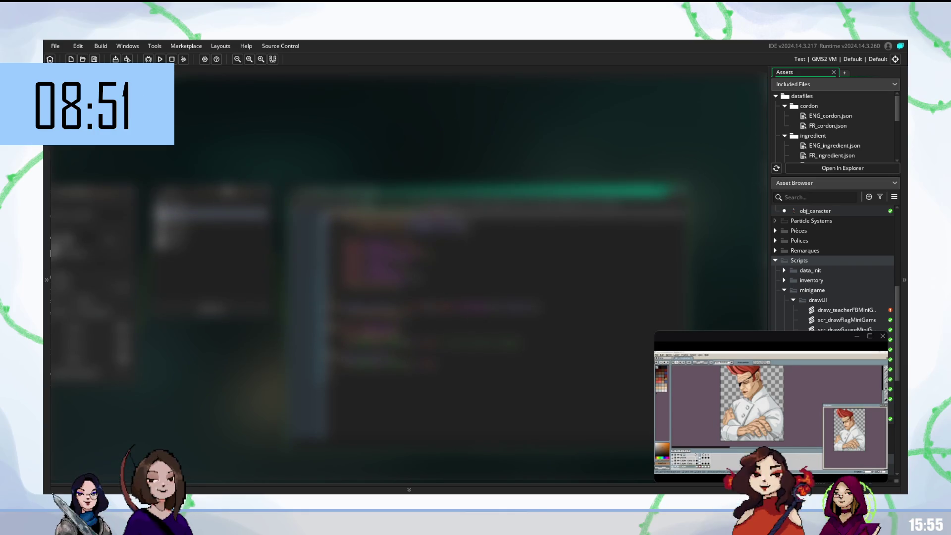
scroll(407, 198, "down", 2)
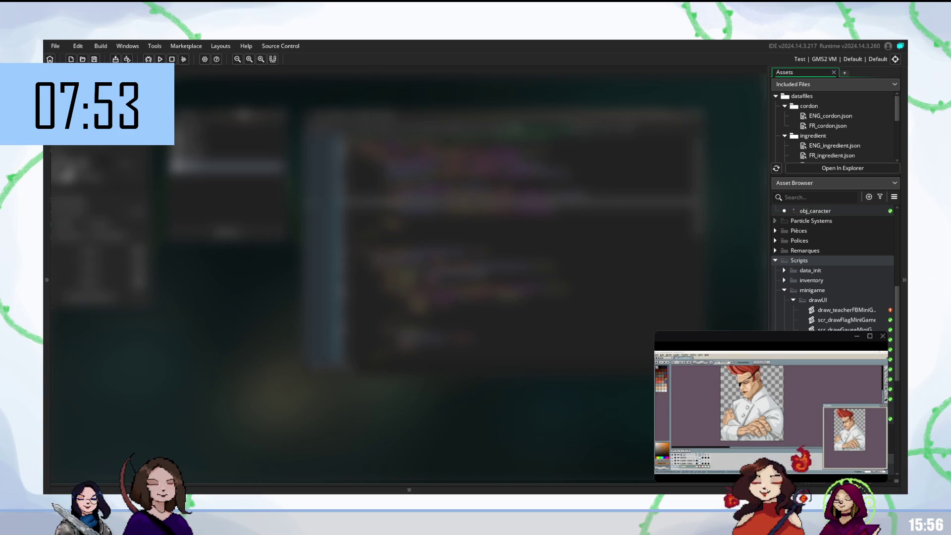
scroll(813, 314, "up", 10)
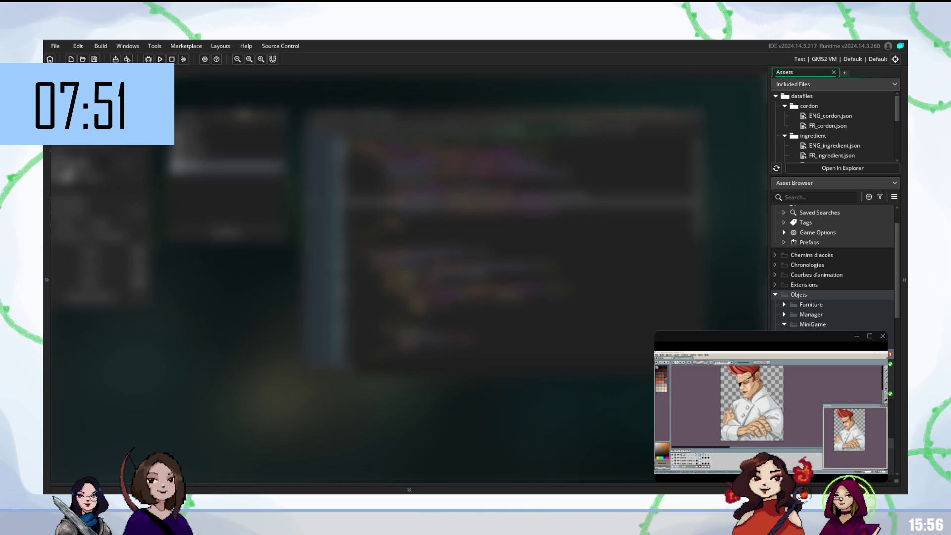
double_click(795, 315)
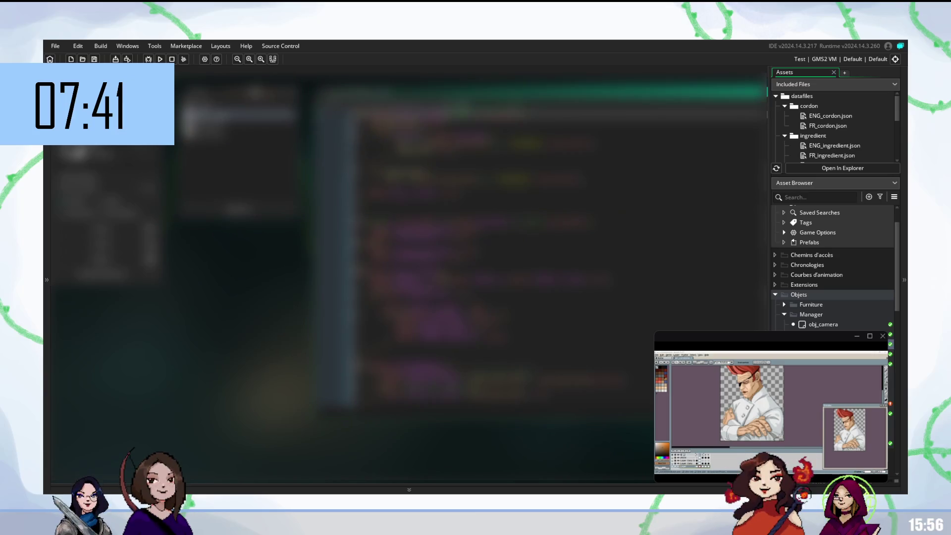
scroll(473, 256, "down", 1)
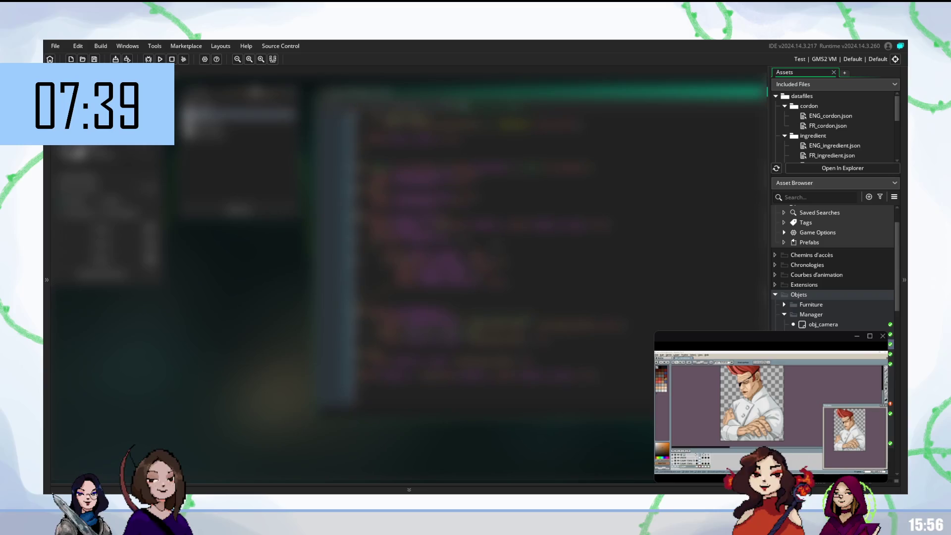
scroll(473, 256, "up", 3)
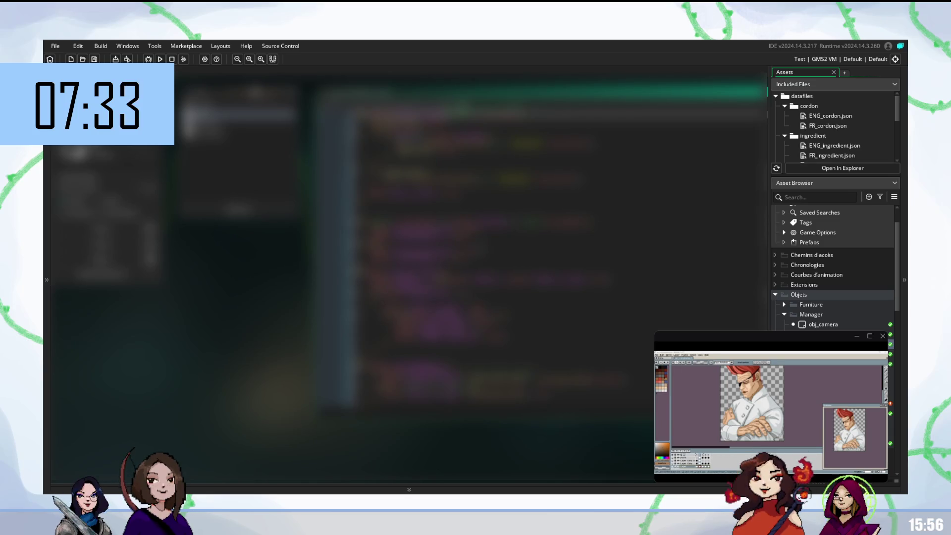
scroll(495, 248, "down", 2)
scroll(495, 248, "down", 2)
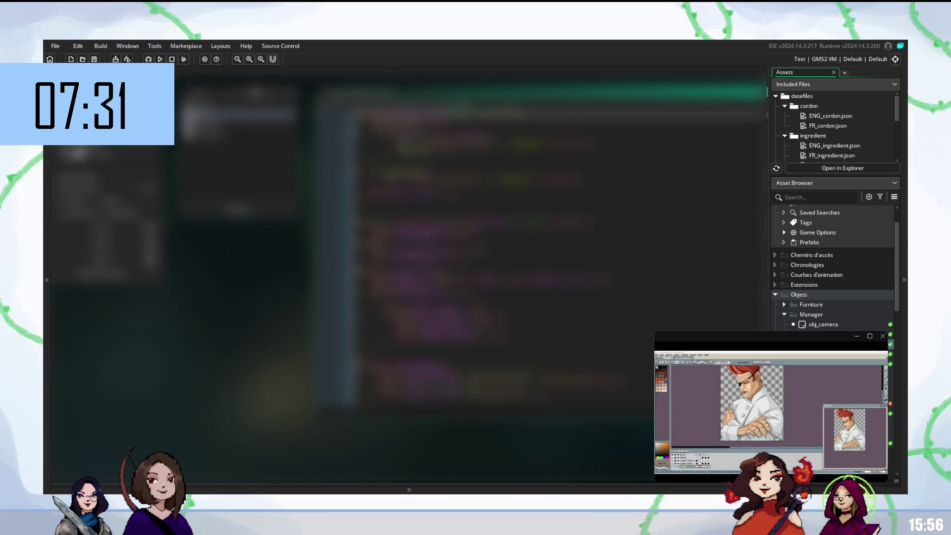
scroll(496, 248, "down", 2)
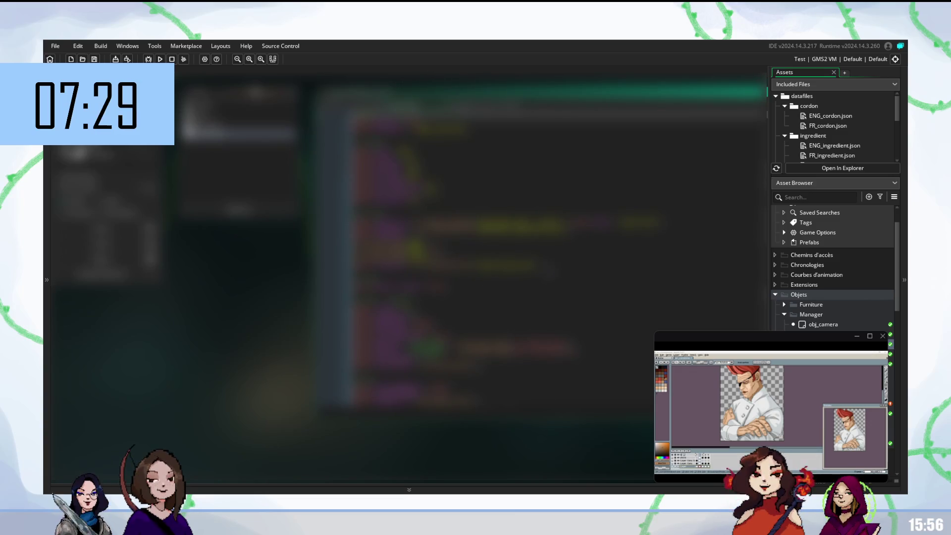
scroll(495, 248, "down", 2)
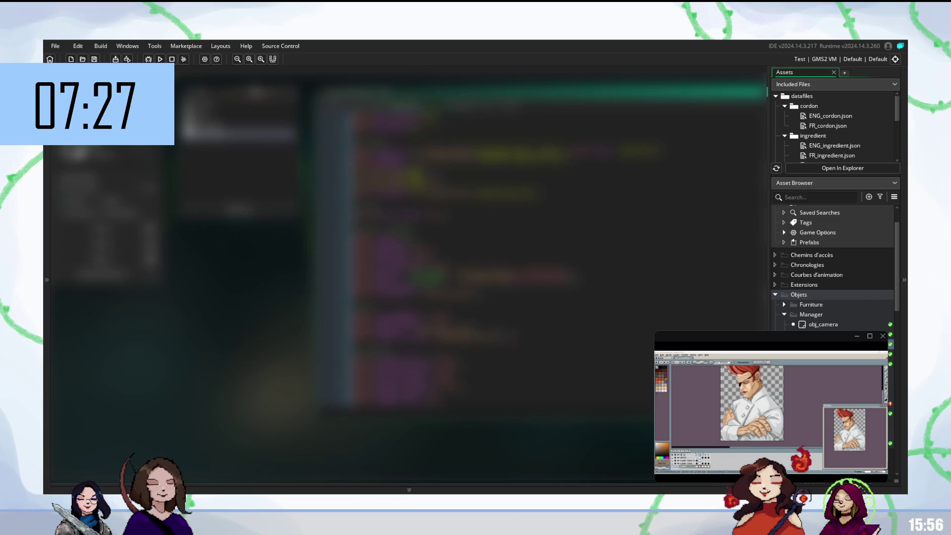
scroll(496, 247, "down", 1)
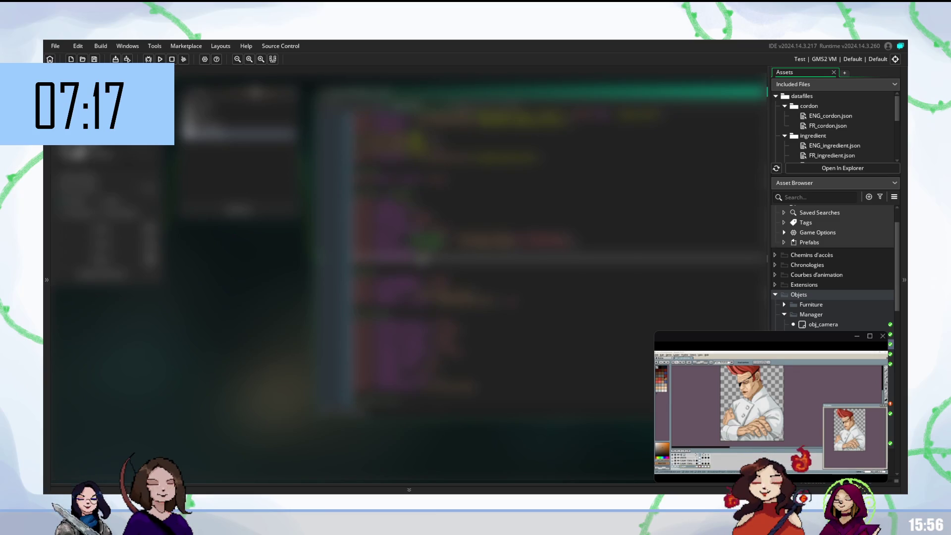
scroll(496, 248, "down", 3)
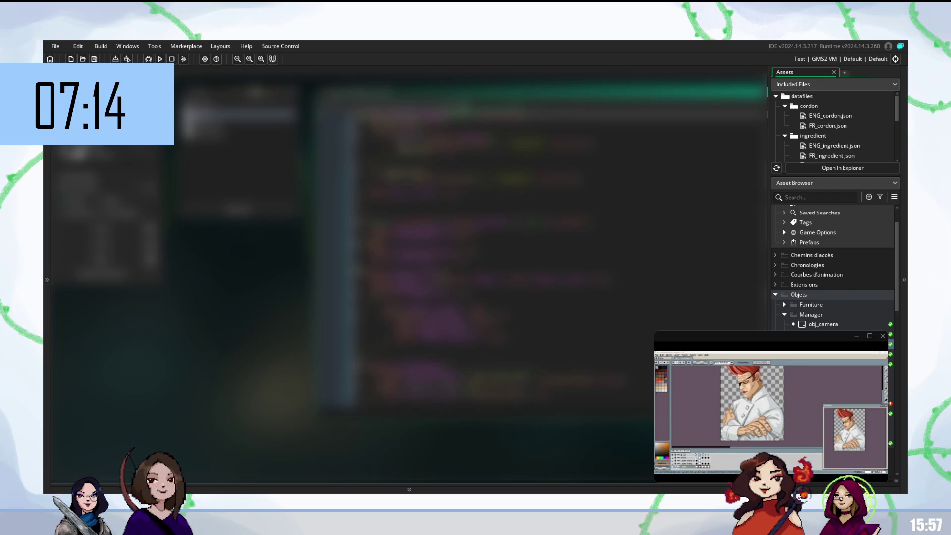
scroll(540, 263, "up", 1)
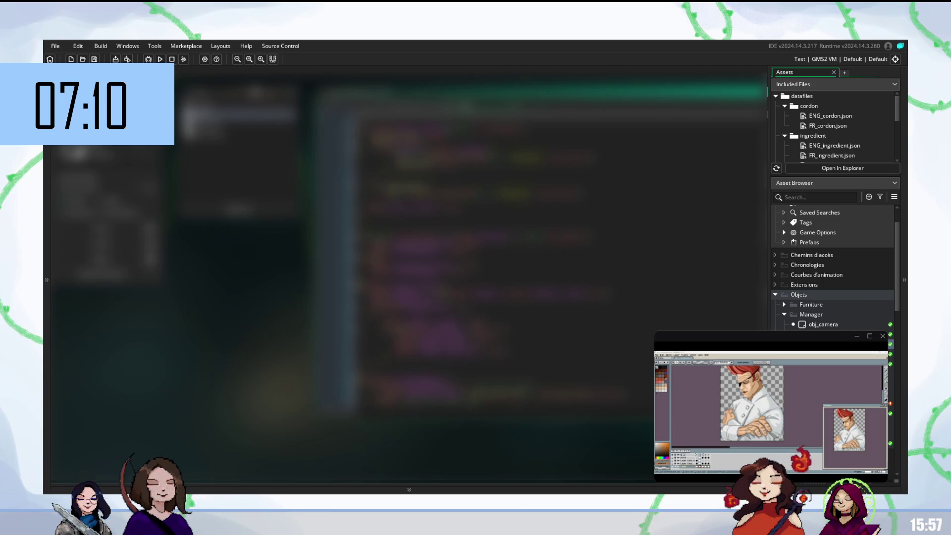
key("ctrl+space")
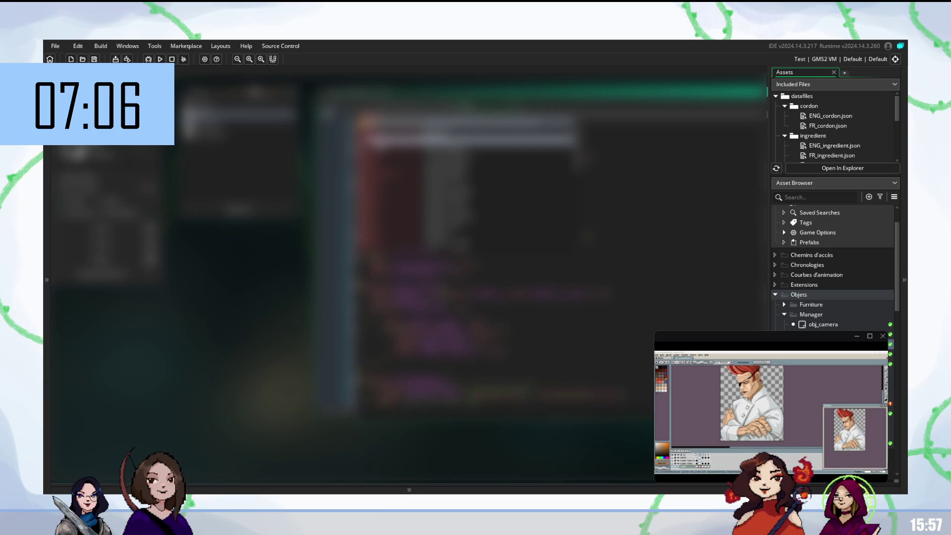
Step: Dismiss the suggestion popups and scroll through the controller's code
key("Escape")
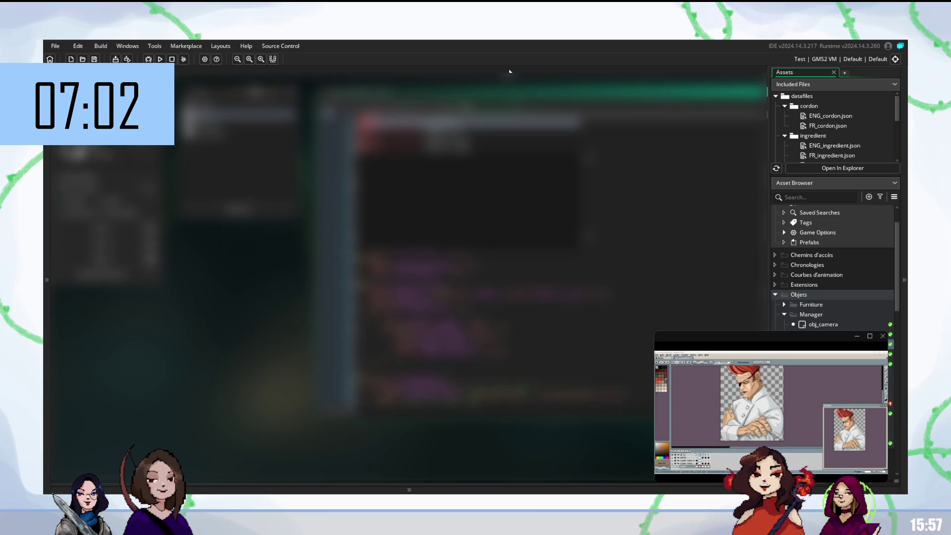
key("Escape")
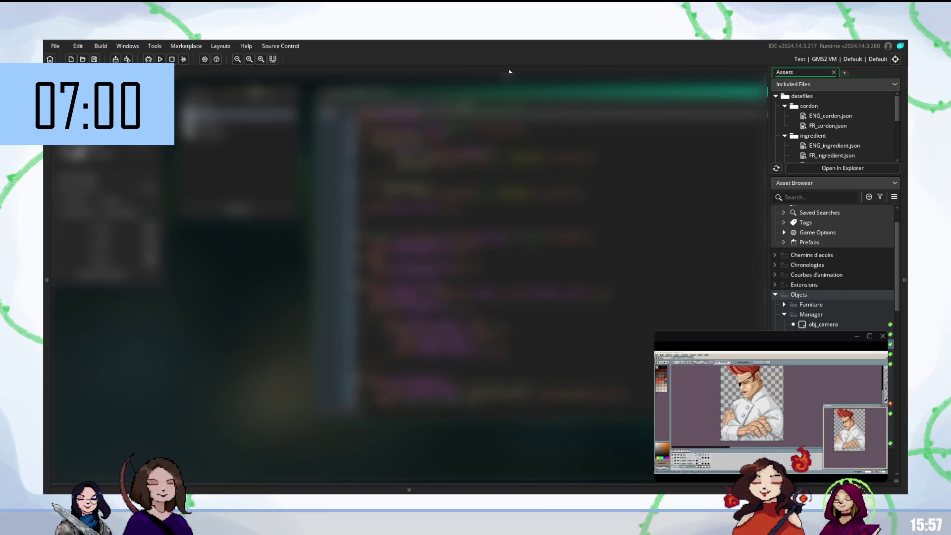
scroll(540, 273, "down", 5)
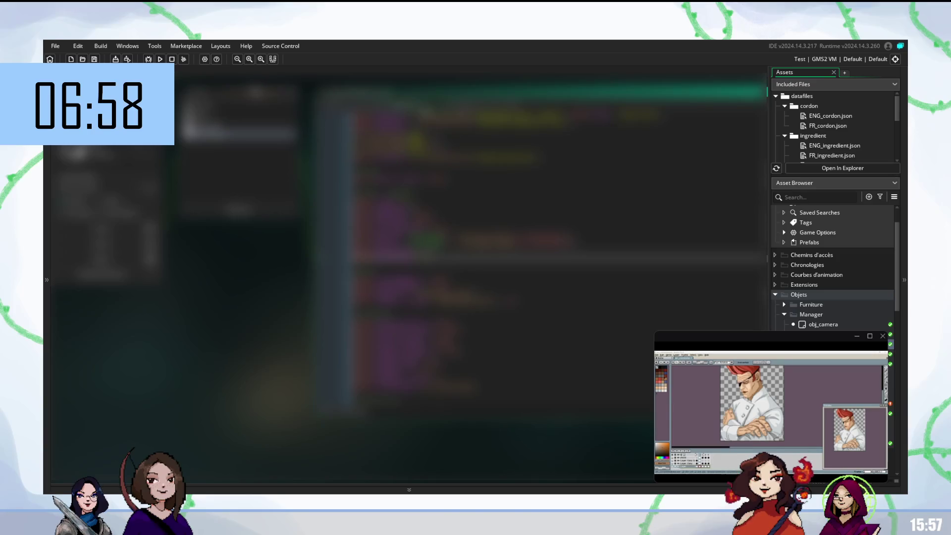
scroll(540, 273, "down", 3)
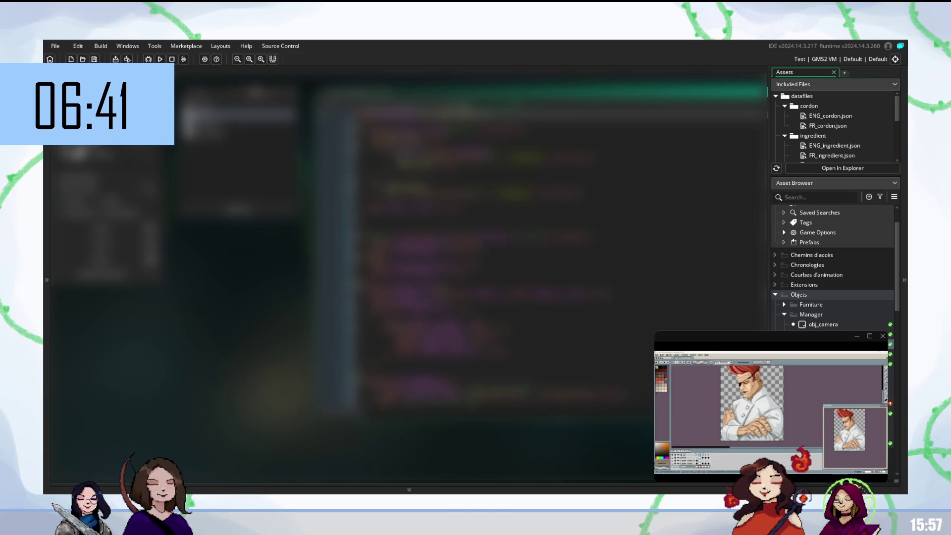
scroll(557, 252, "up", 5)
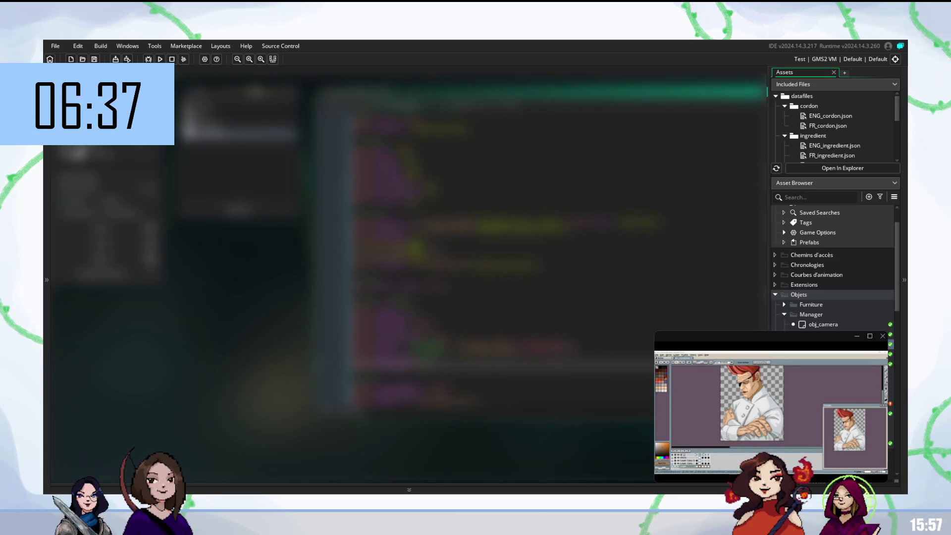
scroll(557, 251, "down", 4)
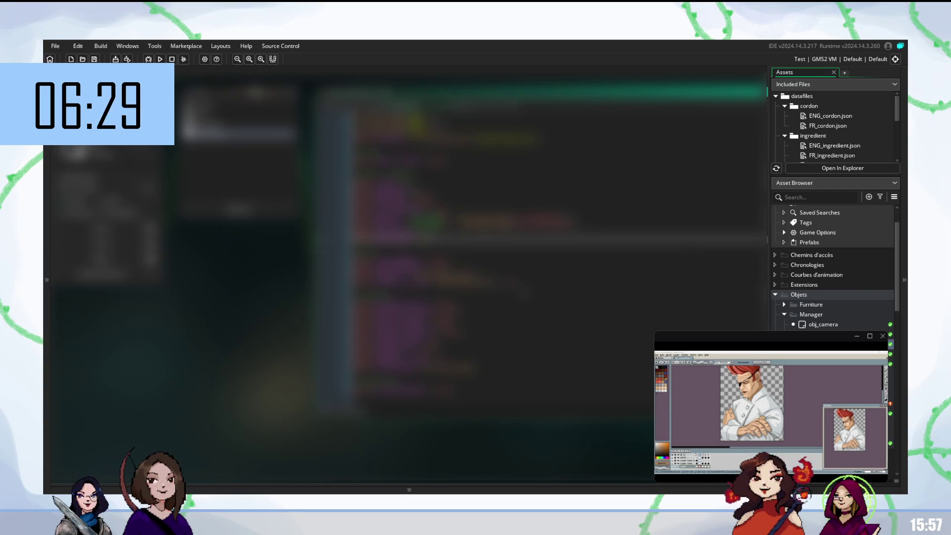
scroll(495, 273, "up", 5)
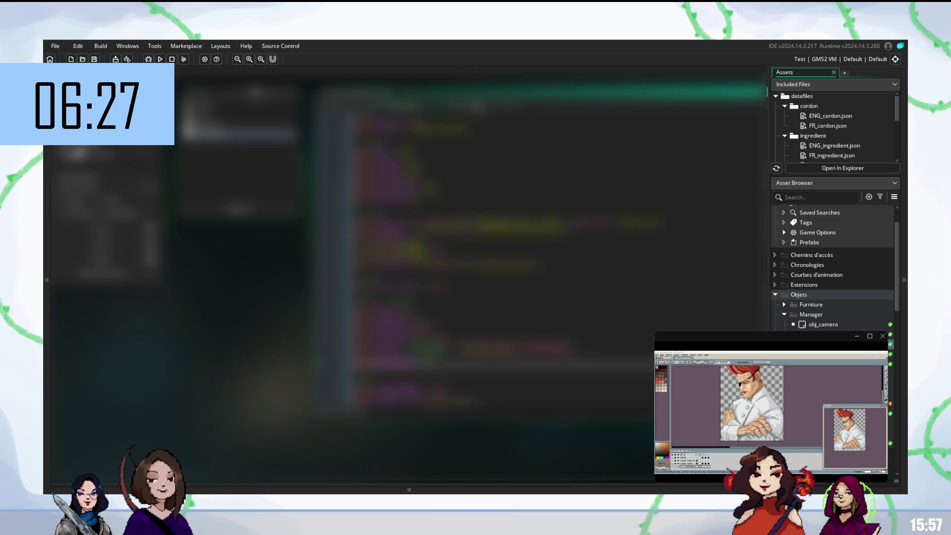
scroll(479, 112, "down", 3)
Step: Insert a new line calling the autocompleted draw function
left_click_drag(481, 110, 721, 110)
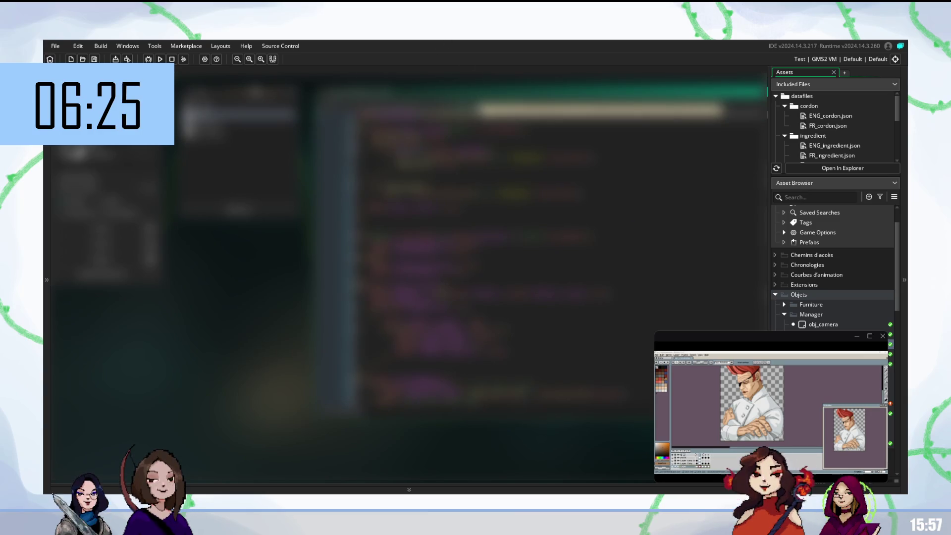
left_click(401, 108)
key("Return")
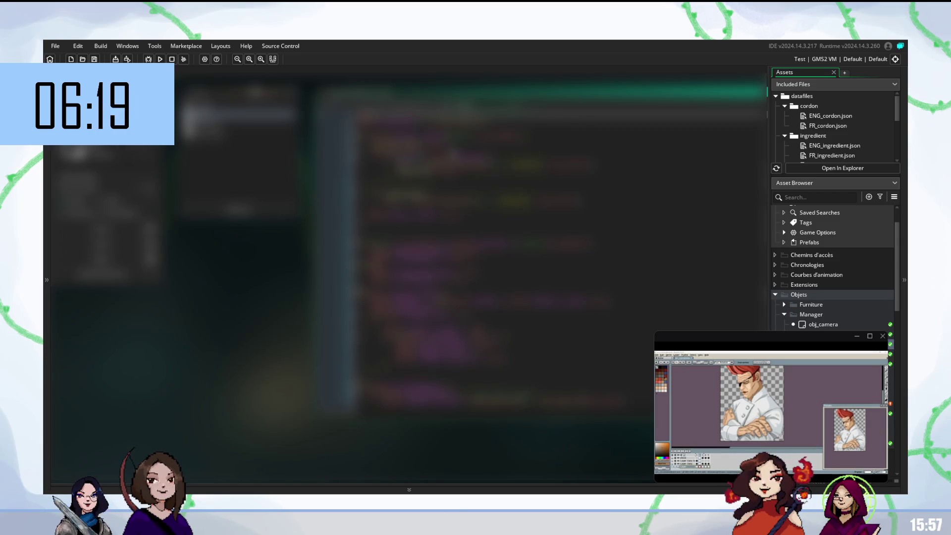
type("draw")
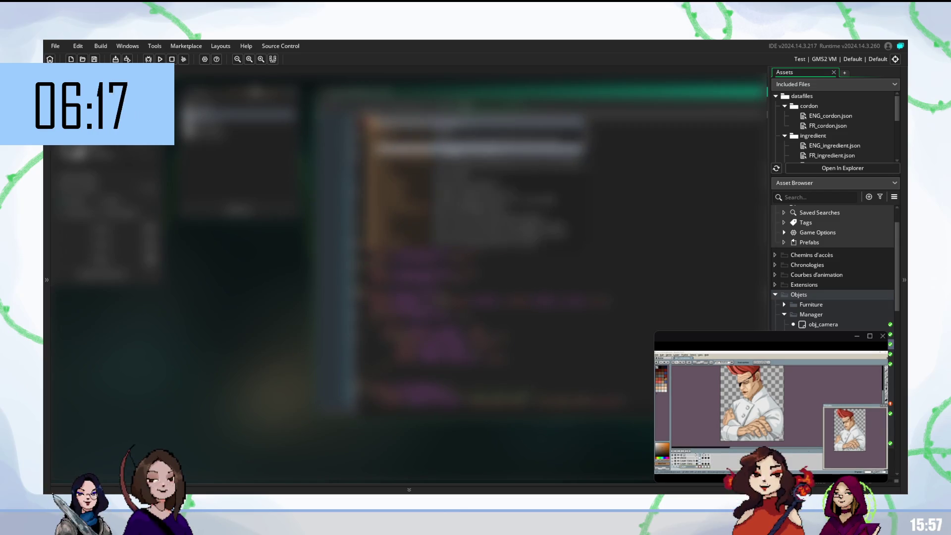
key("Return")
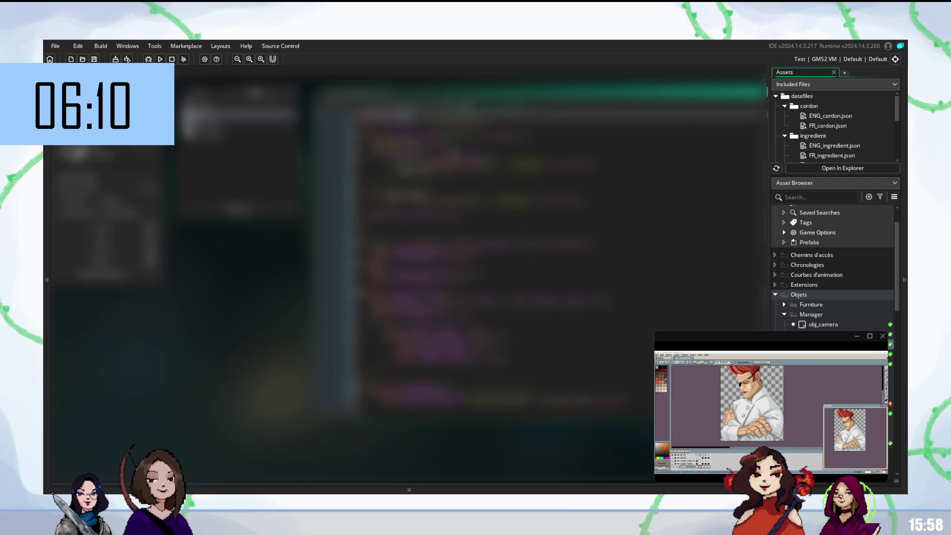
key("Return")
key("Return")
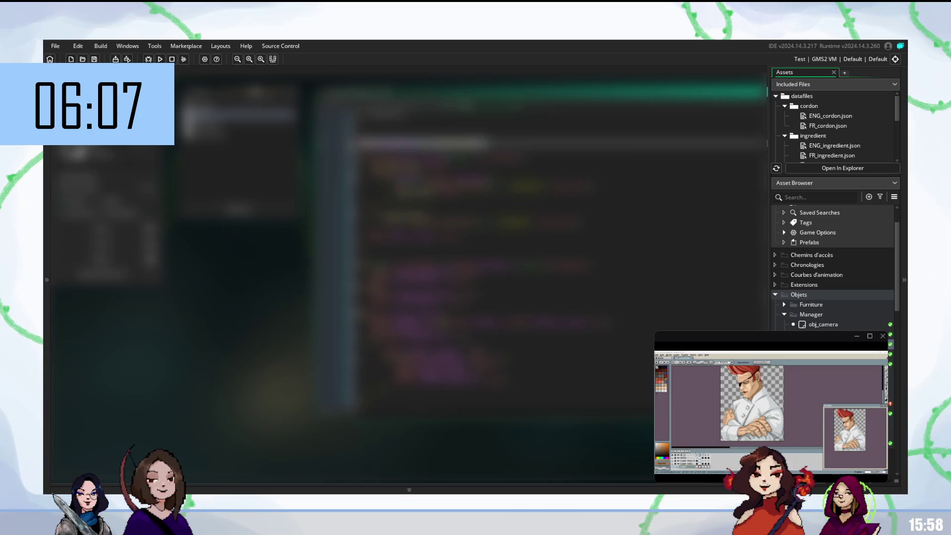
Step: Remove the extra blank lines around the new draw call
key("ctrl+z")
key("ctrl+z")
key("ctrl+z")
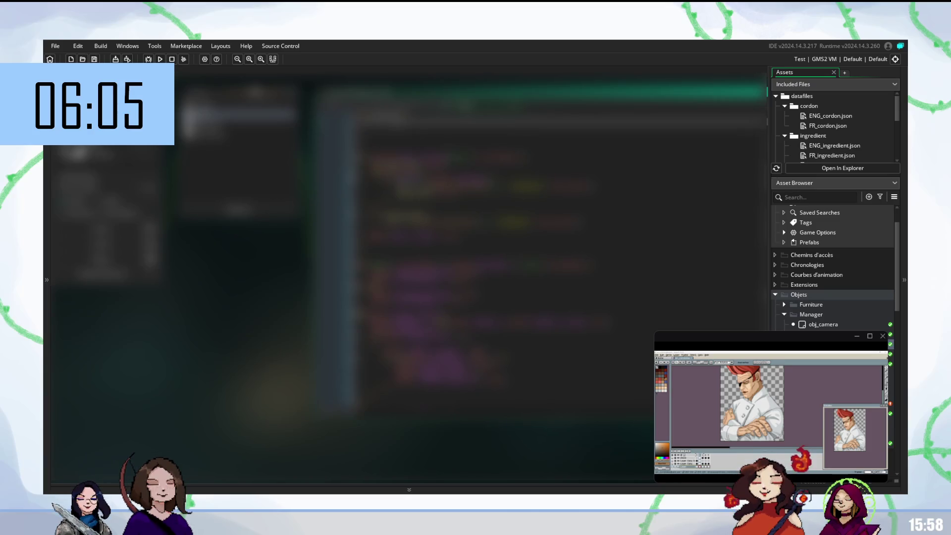
key("Down")
key("BackSpace")
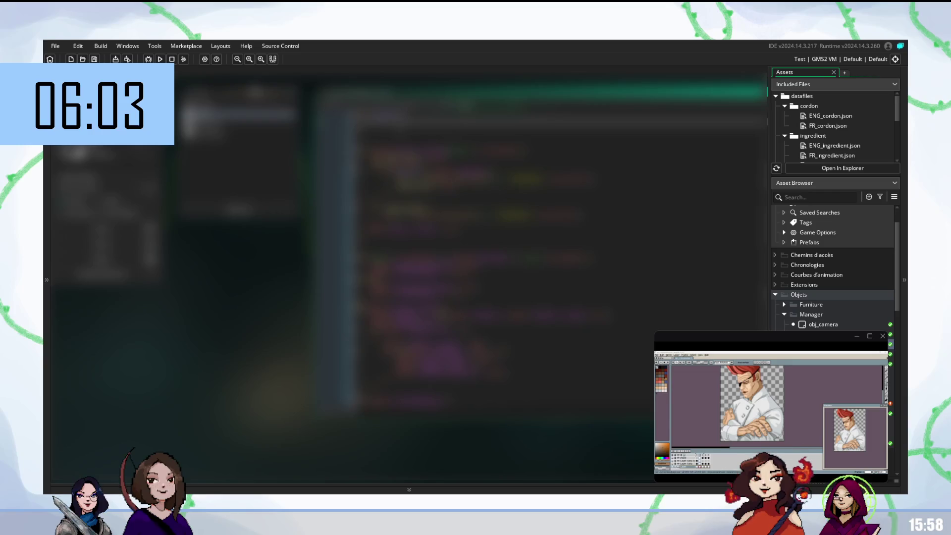
key("Down")
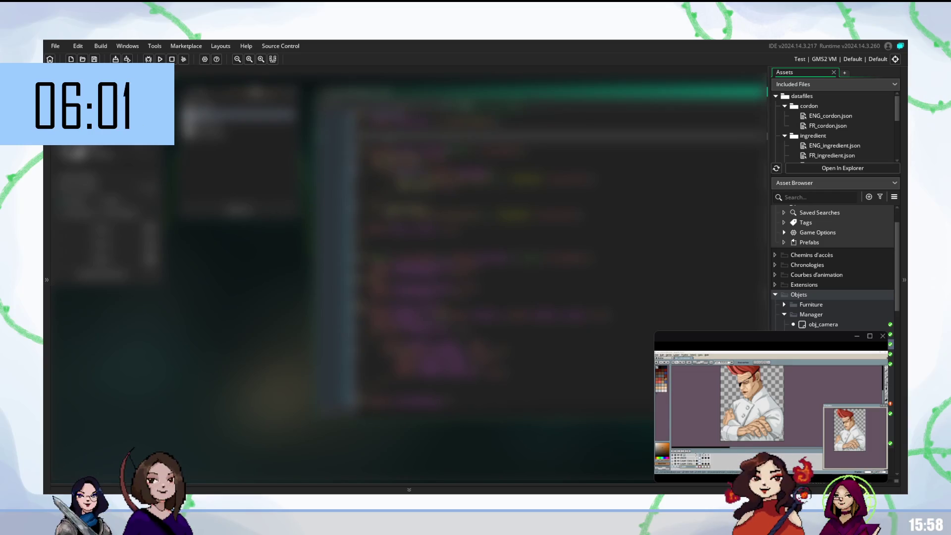
key("BackSpace")
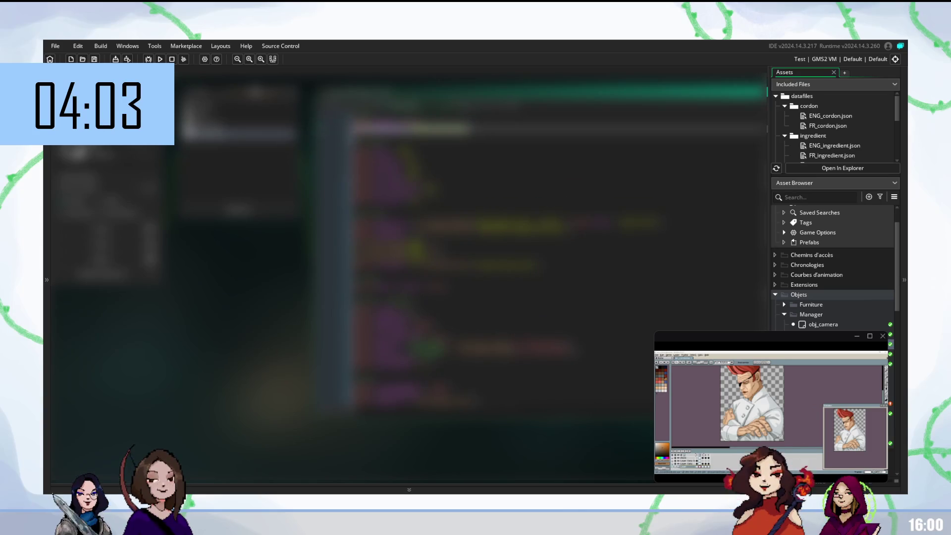
left_click(446, 165)
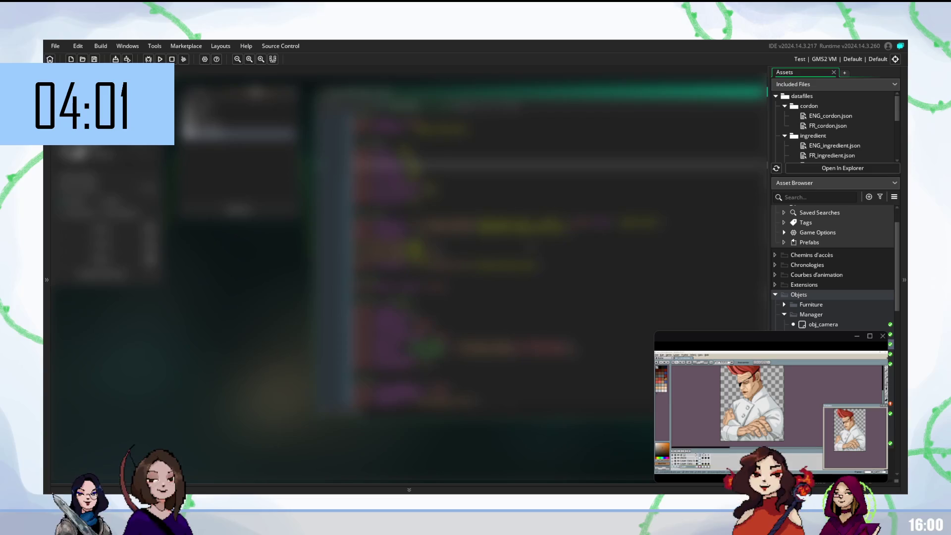
scroll(560, 248, "down", 2)
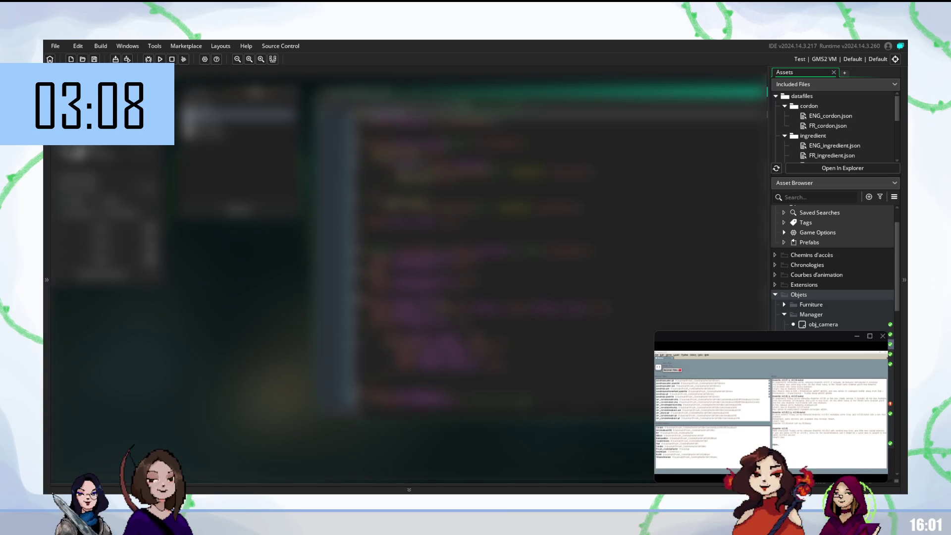
scroll(833, 269, "down", 3)
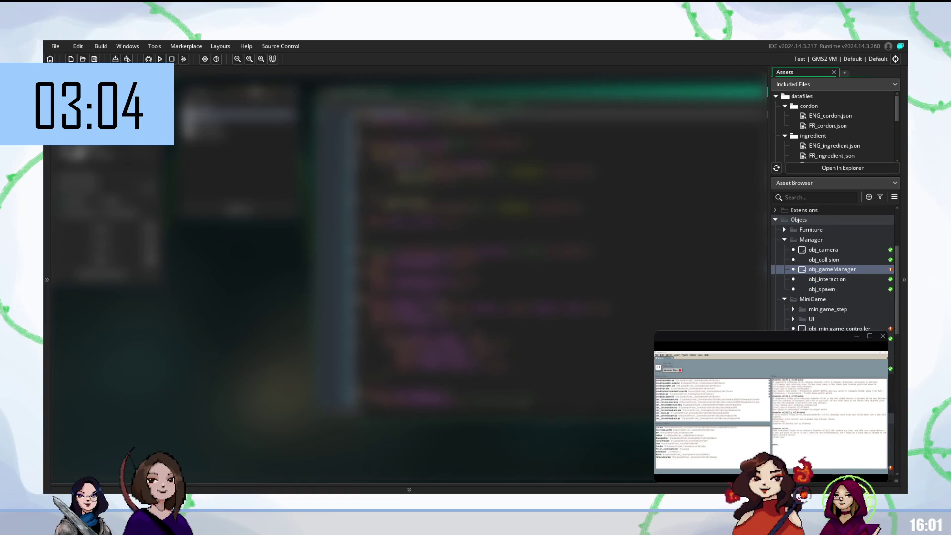
left_click(824, 290)
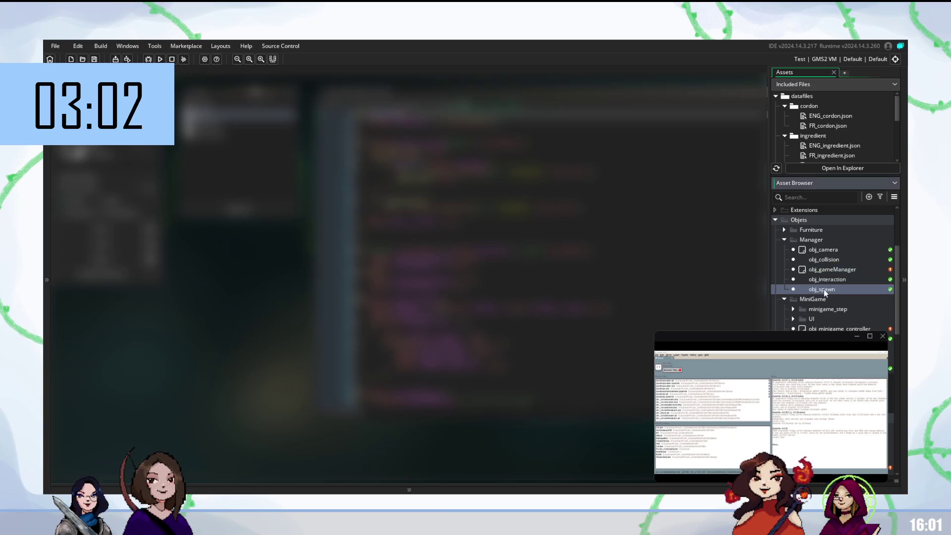
Step: Open the obj_spawn object and close the stream and participants windows
double_click(825, 289)
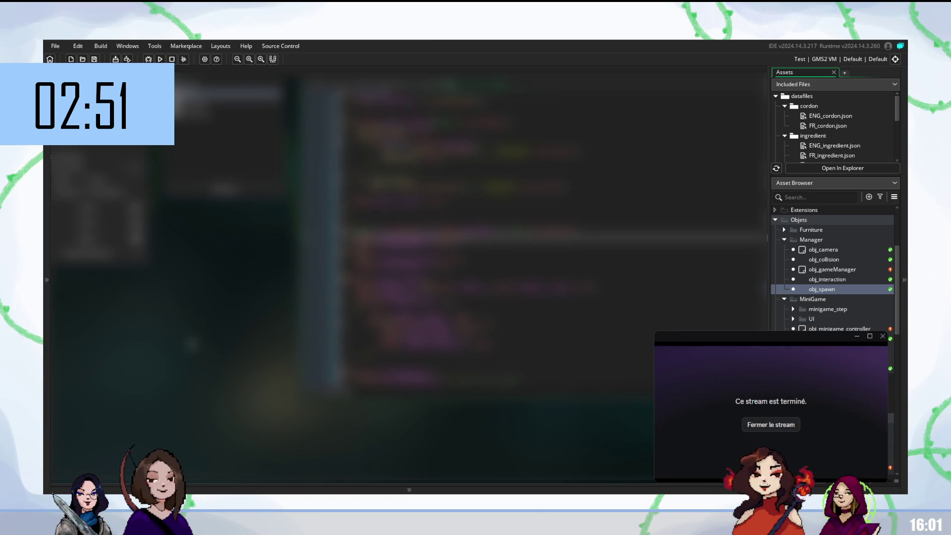
left_click(778, 425)
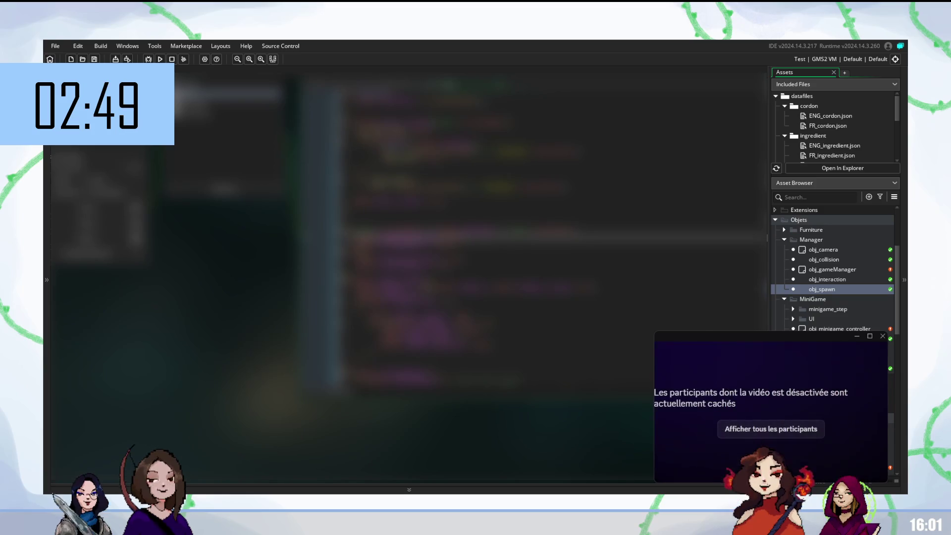
left_click(882, 336)
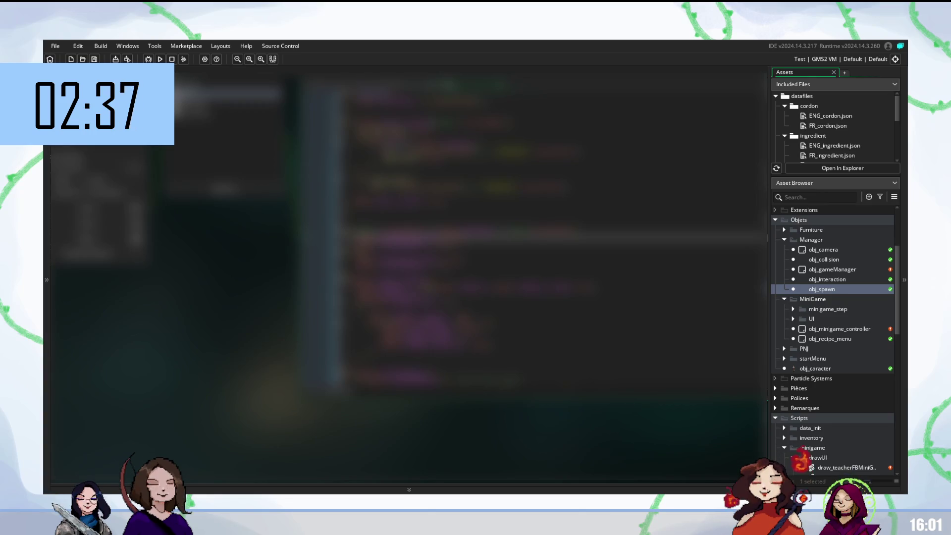
Step: Complete the current code line via autocomplete and scroll to another event's code
scroll(549, 237, "down", 3)
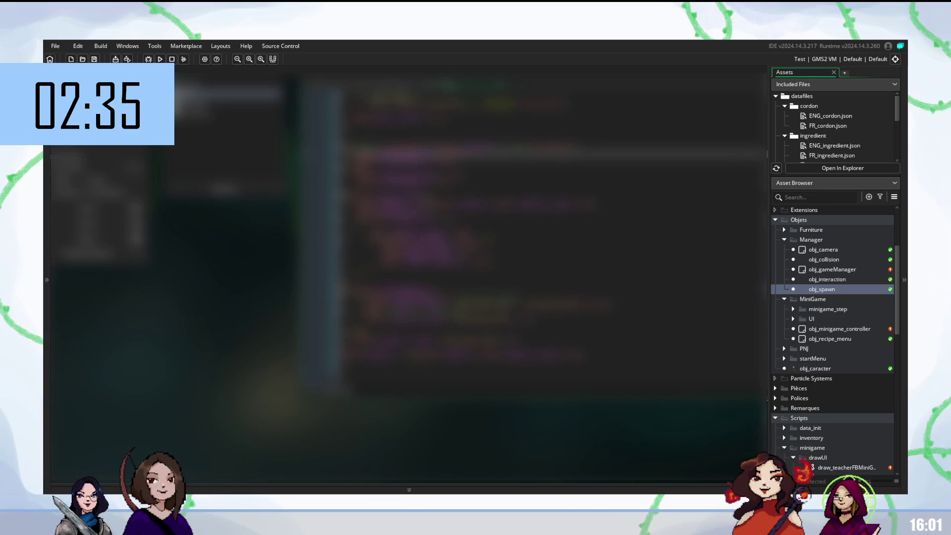
key("Return")
left_click(544, 291)
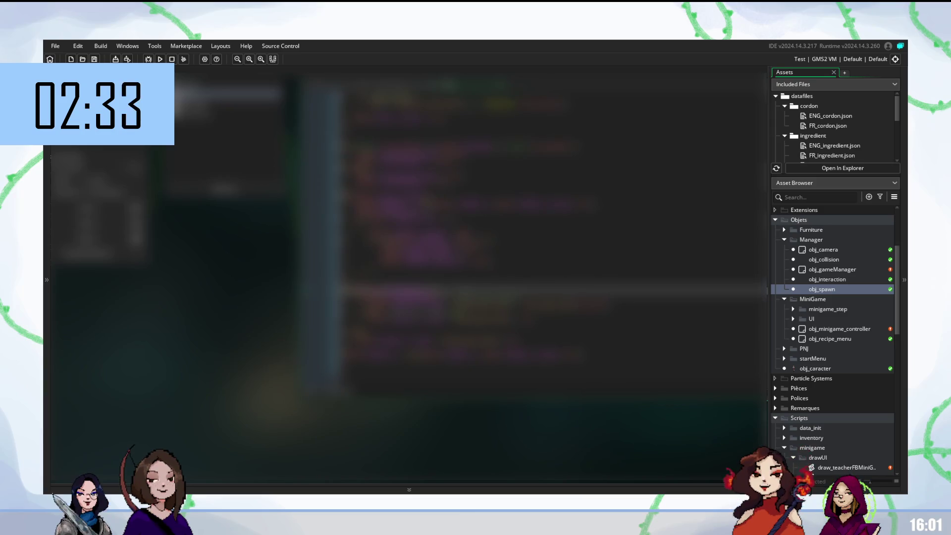
scroll(545, 272, "up", 2)
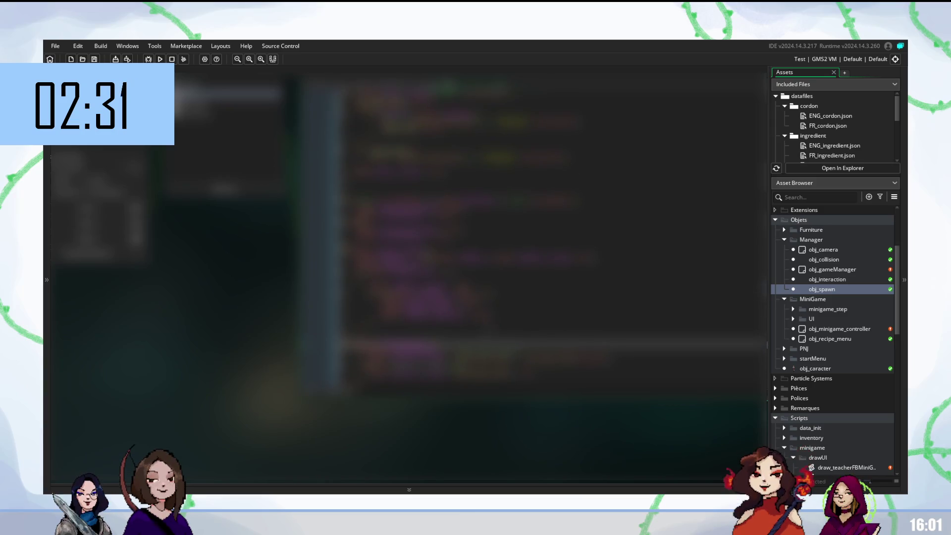
scroll(550, 237, "up", 1)
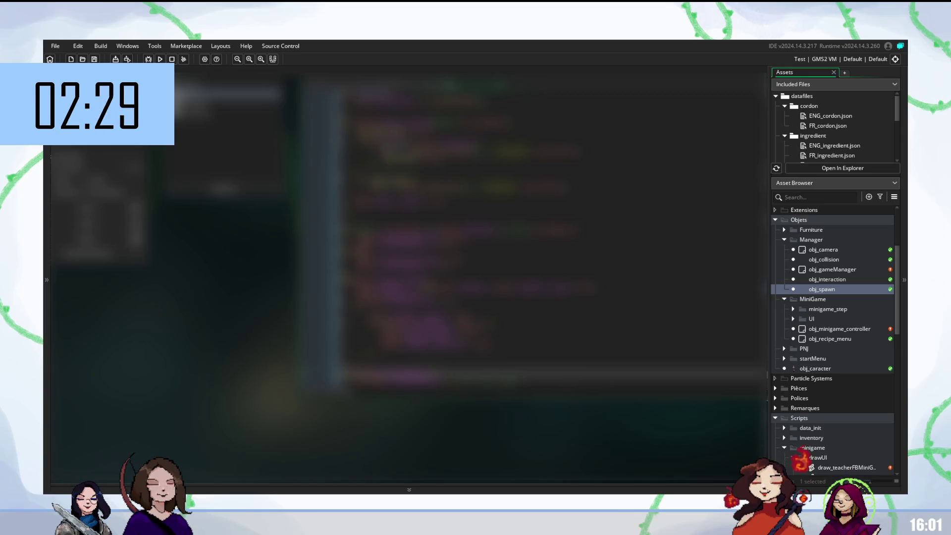
scroll(535, 258, "down", 8)
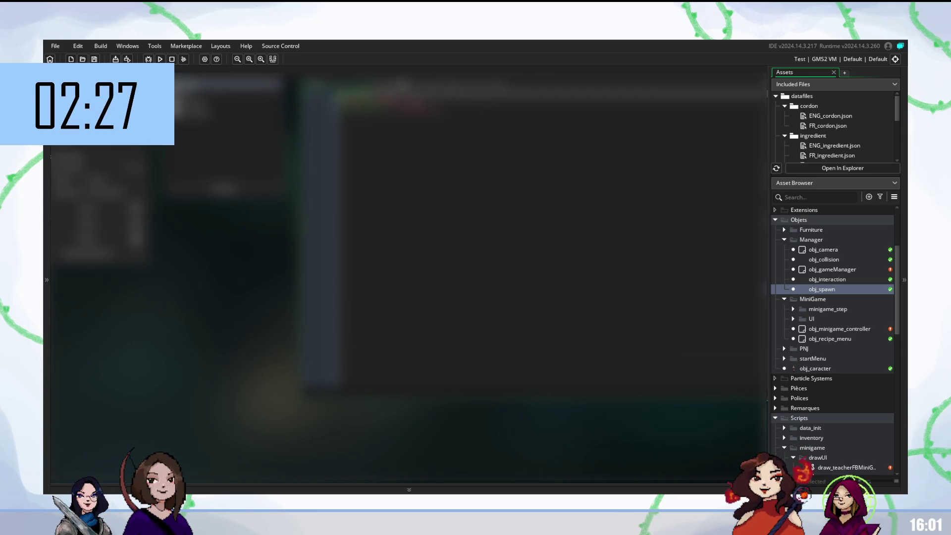
scroll(411, 262, "down", 5)
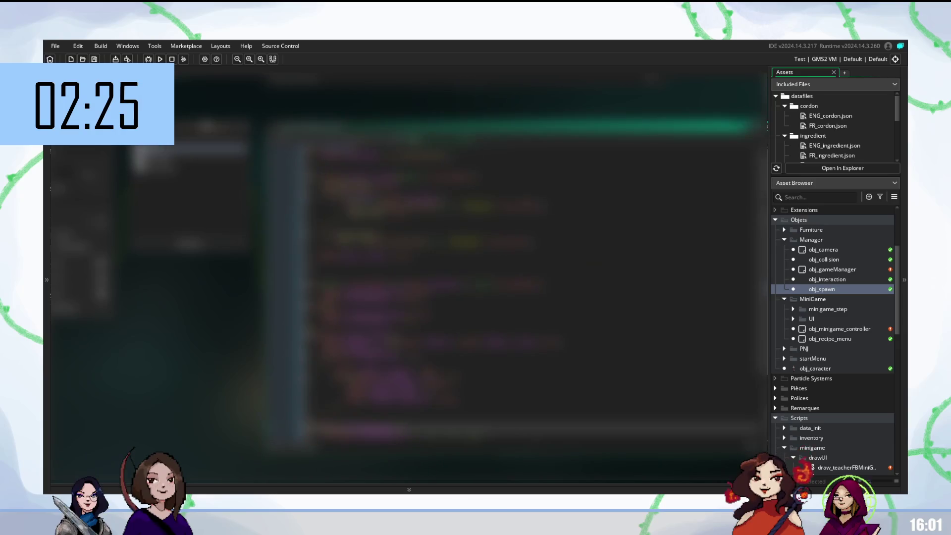
left_click(412, 198)
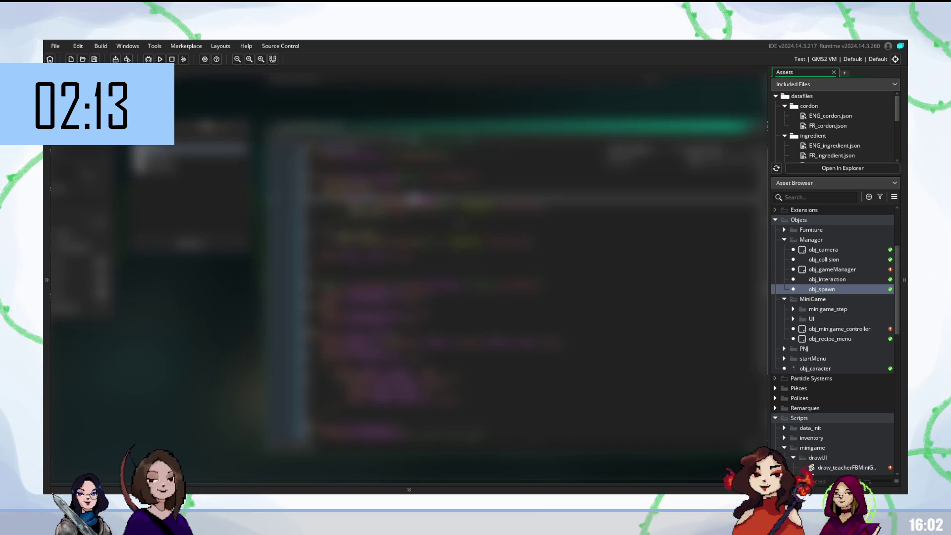
Step: Replace a code line with a fresh empty line and select a nearby term to change
left_click(376, 215)
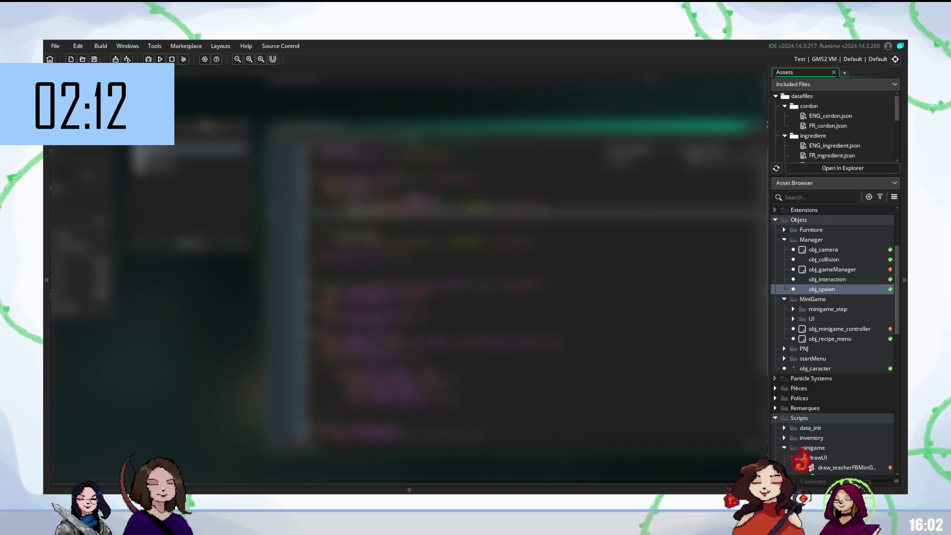
key("BackSpace")
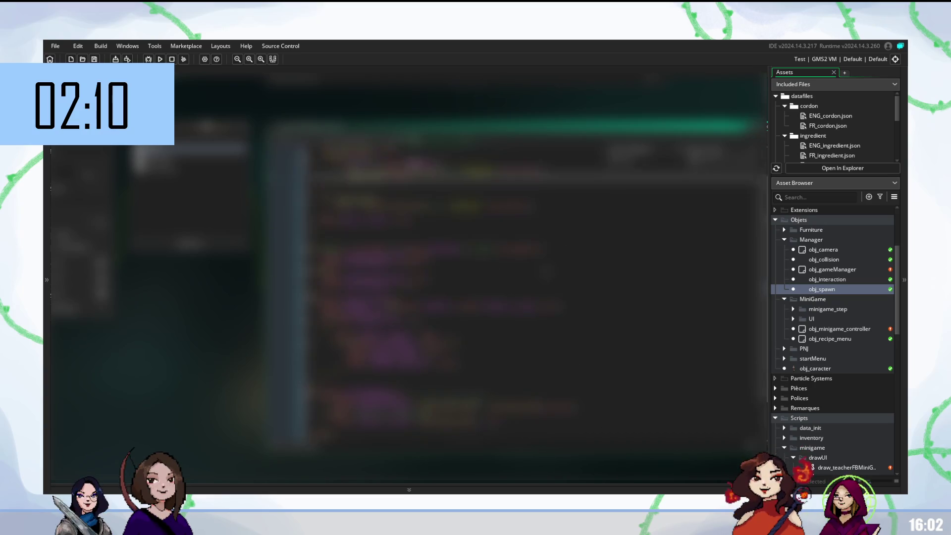
key("Return")
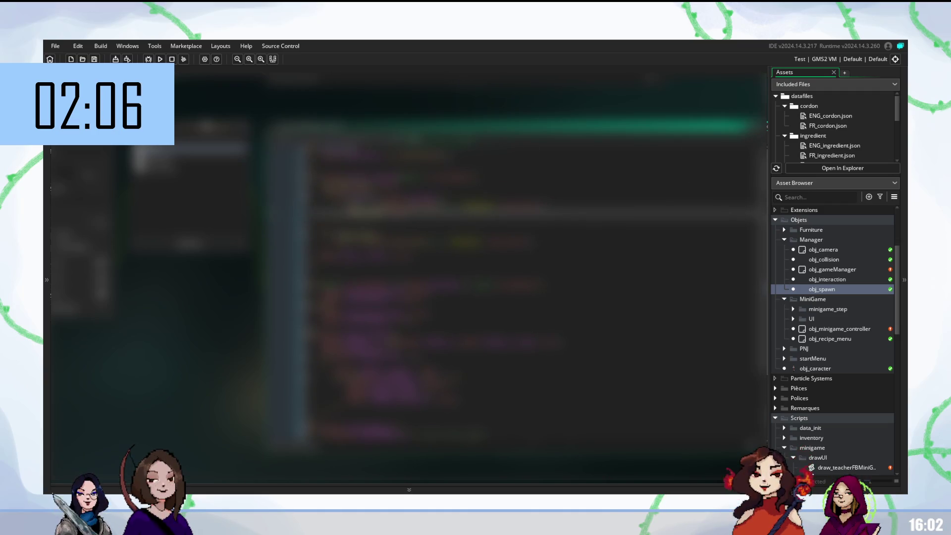
left_click(347, 149)
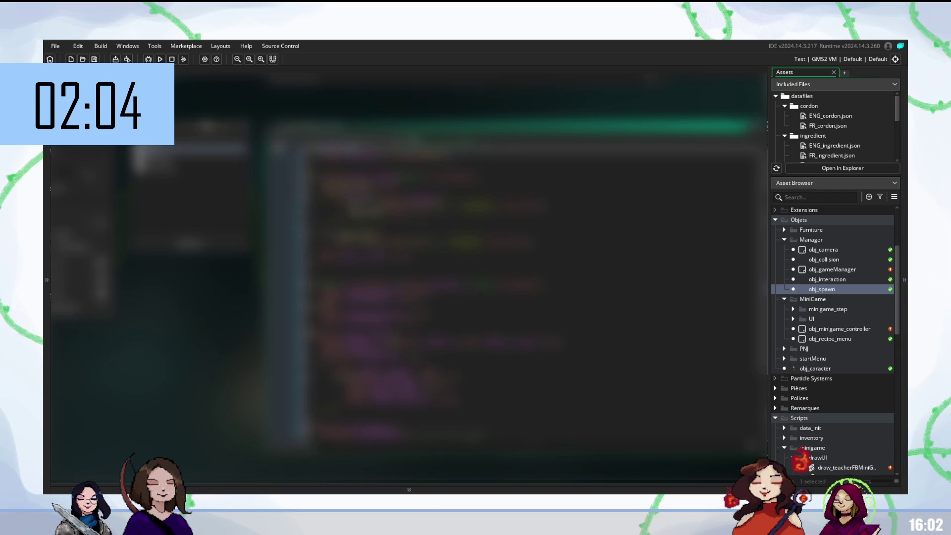
left_click(346, 163)
double_click(379, 152)
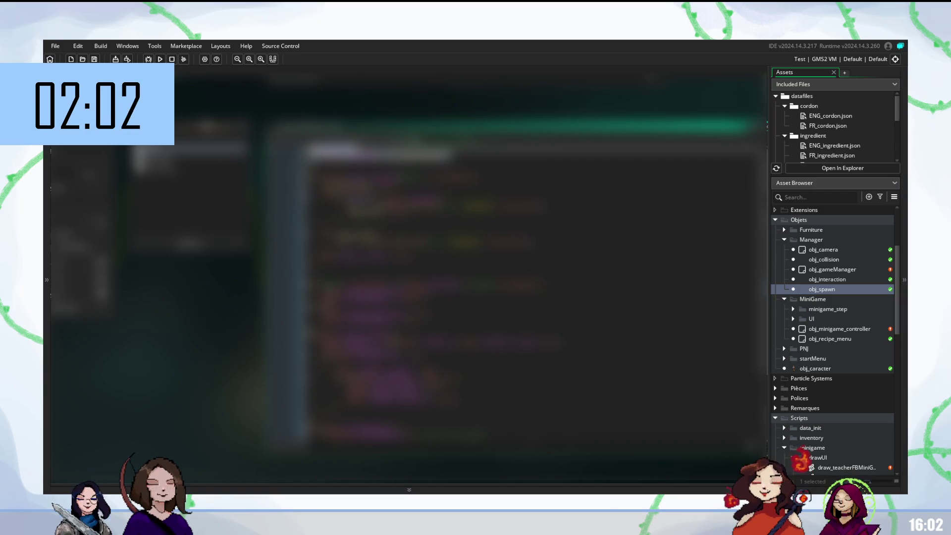
left_click(347, 163)
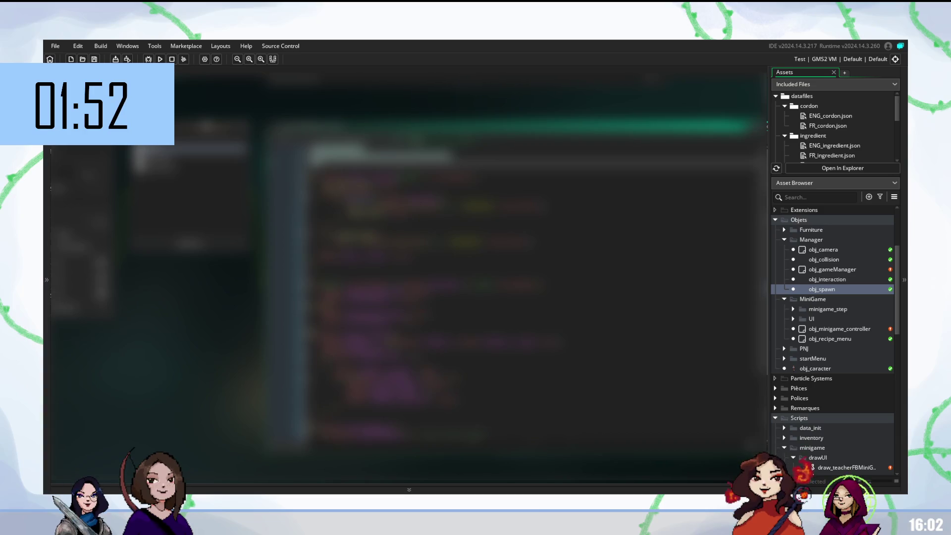
left_click(446, 283)
scroll(812, 337, "down", 3)
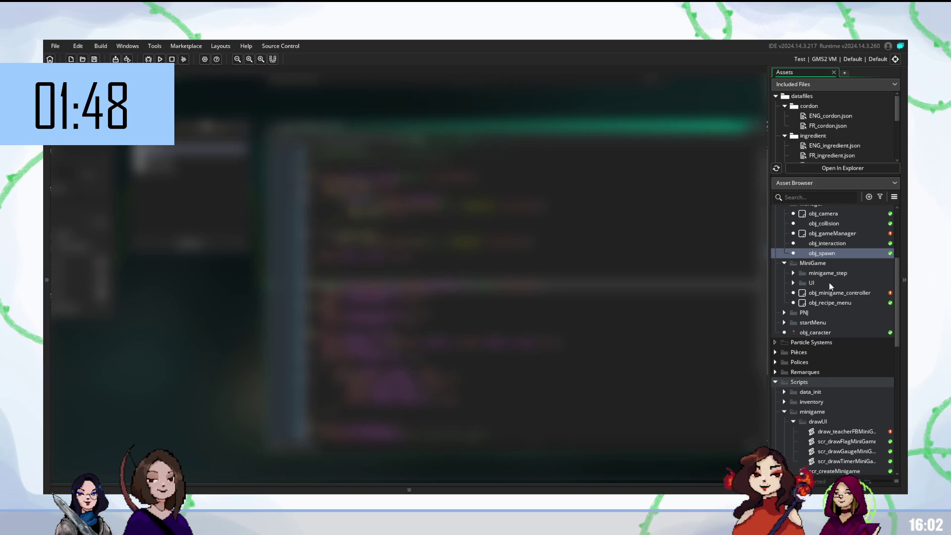
scroll(827, 281, "up", 5)
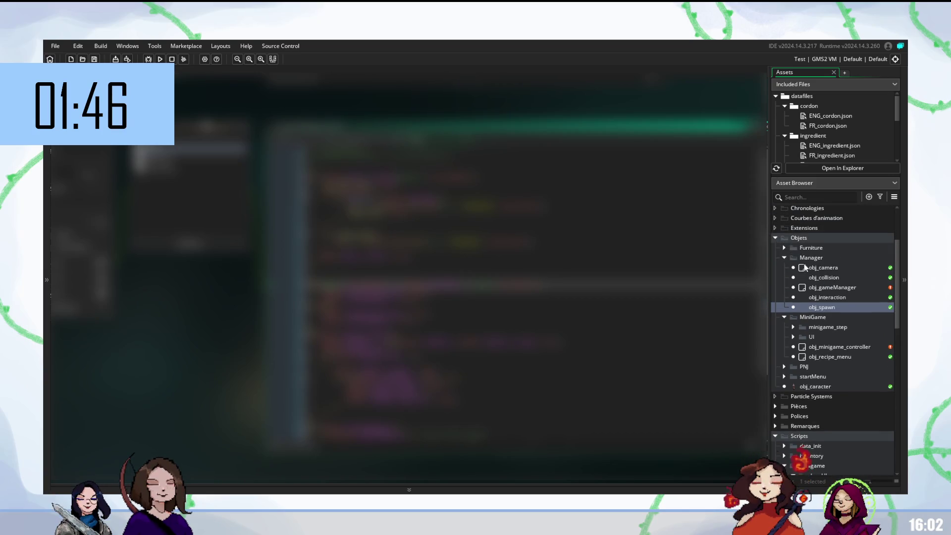
Step: Open obj_caracter and scroll through its code, checking several lines
double_click(813, 388)
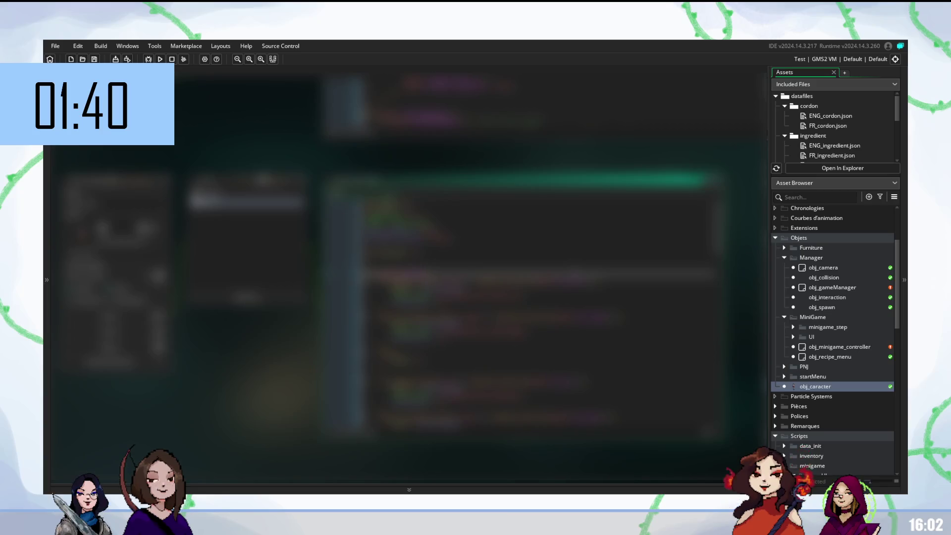
left_click(396, 302)
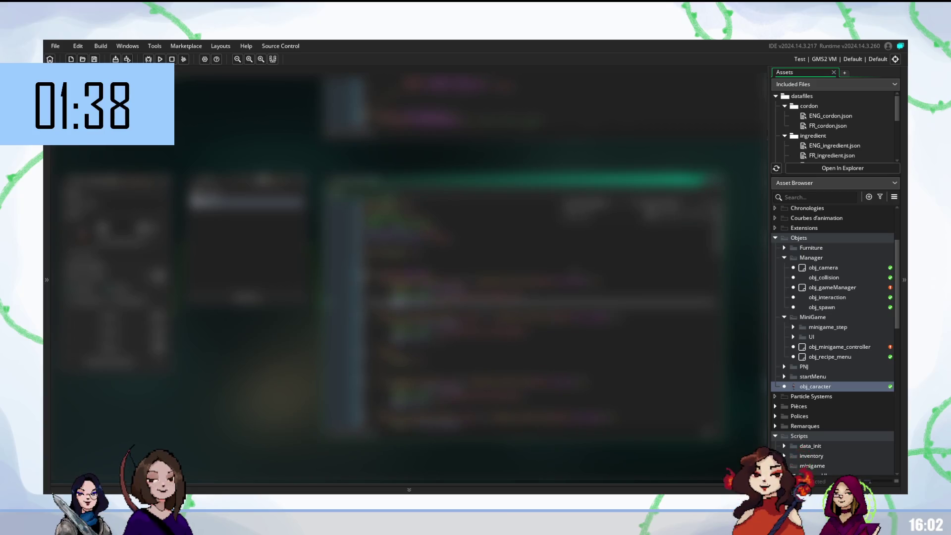
scroll(495, 307, "down", 3)
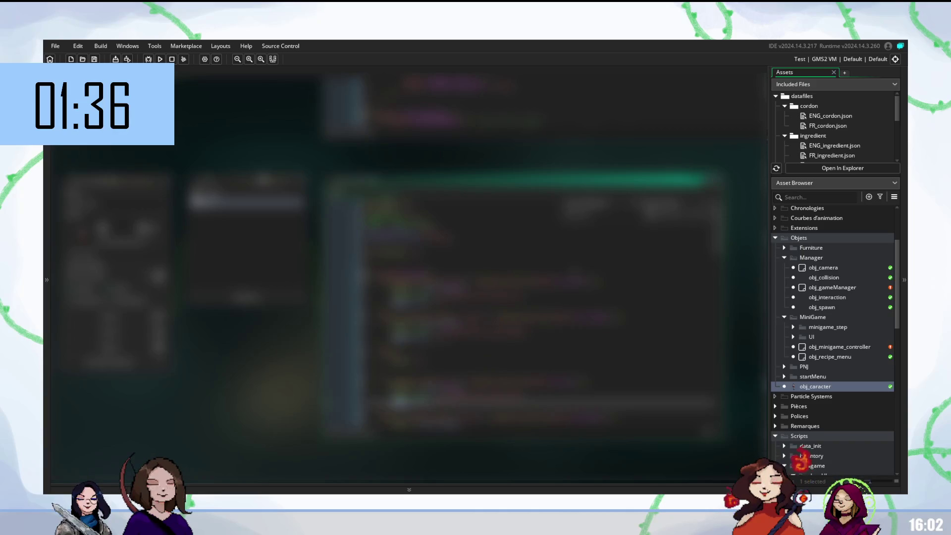
scroll(495, 307, "down", 3)
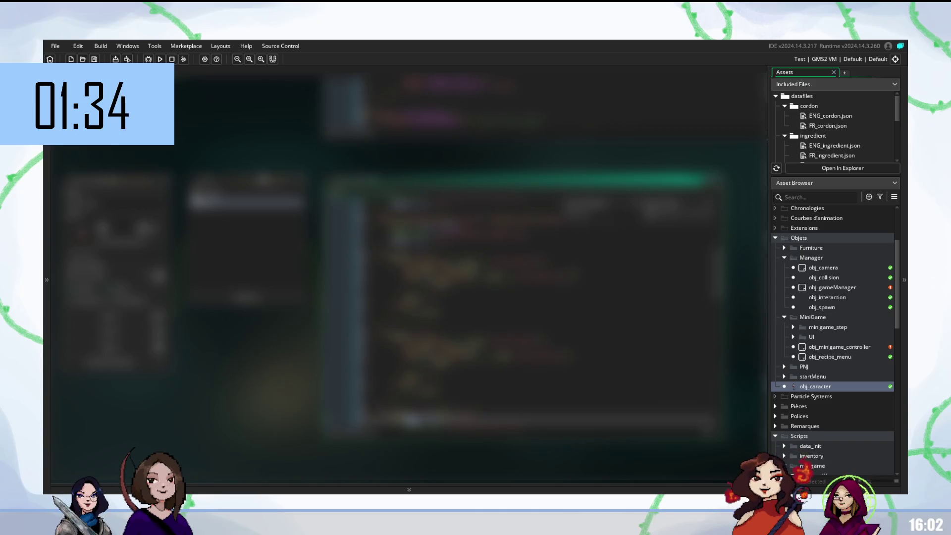
scroll(495, 308, "down", 3)
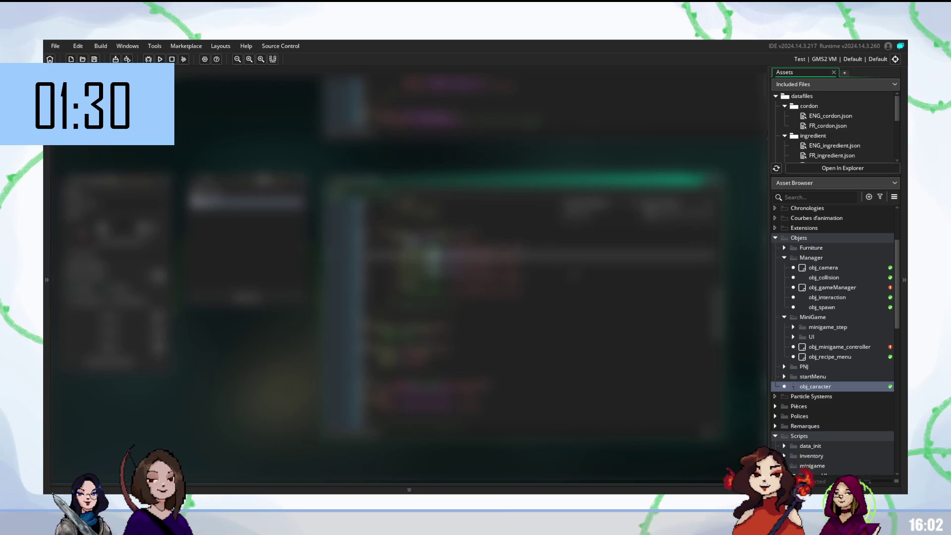
left_click(396, 240)
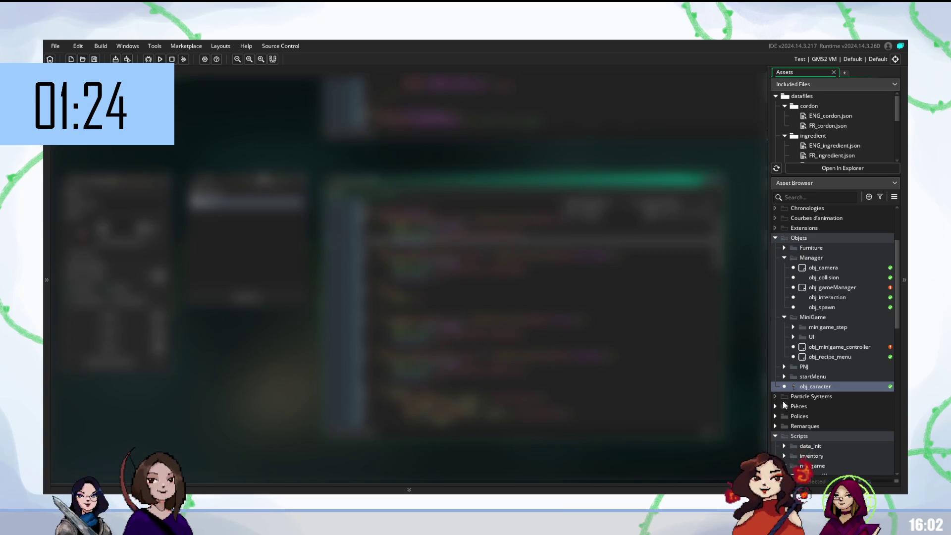
scroll(787, 401, "down", 3)
scroll(794, 403, "down", 2)
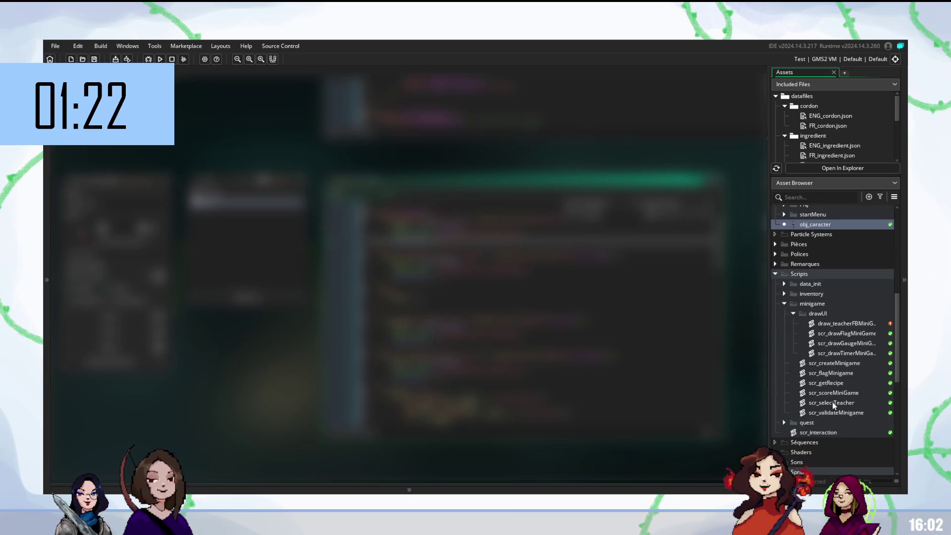
double_click(818, 433)
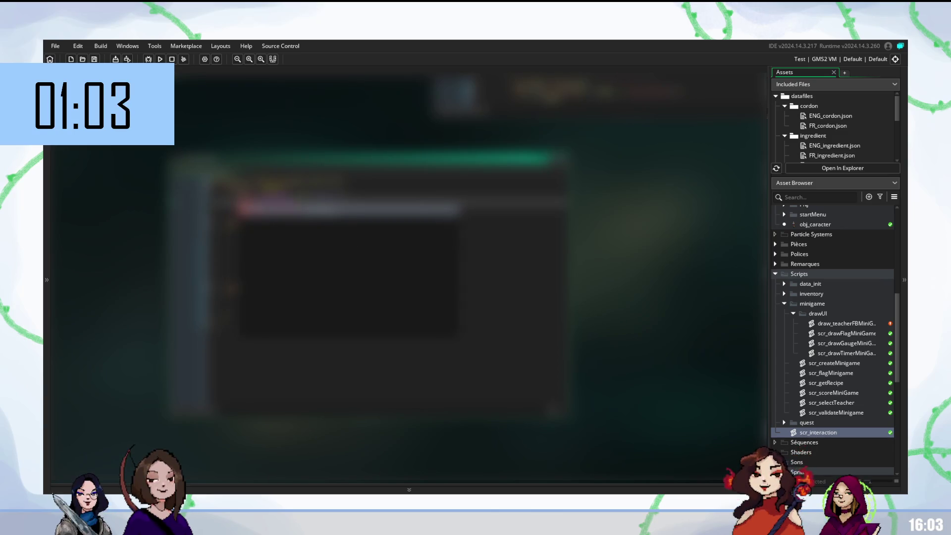
Step: Dismiss the popup over the scr_interaction code, then open scr_selectTeacher
key("Escape")
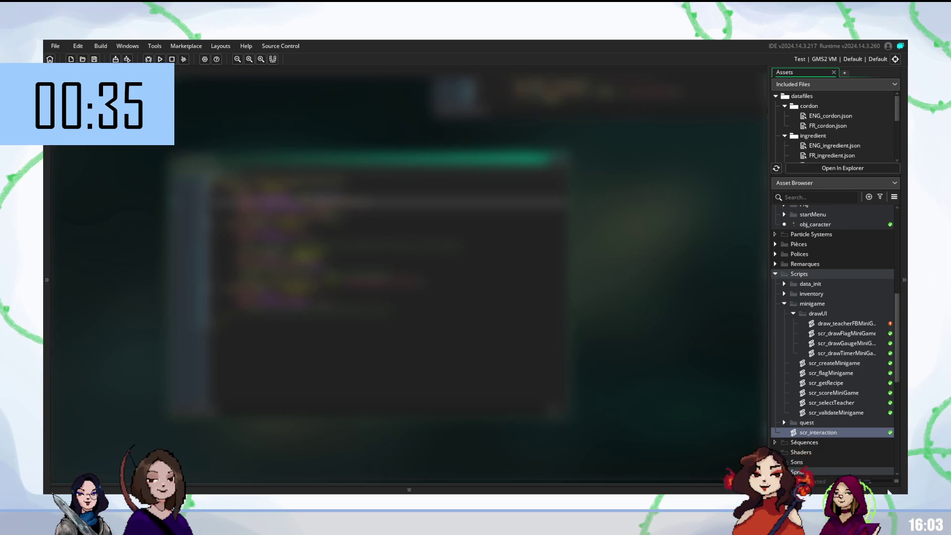
double_click(860, 404)
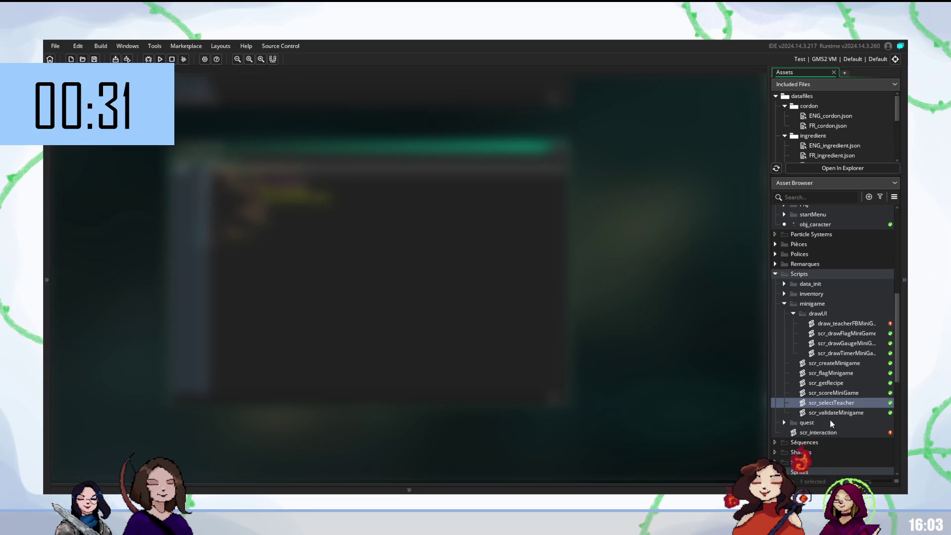
Step: Open obj_gameManager from Objets > Manager and scroll through its code
scroll(805, 330, "up", 7)
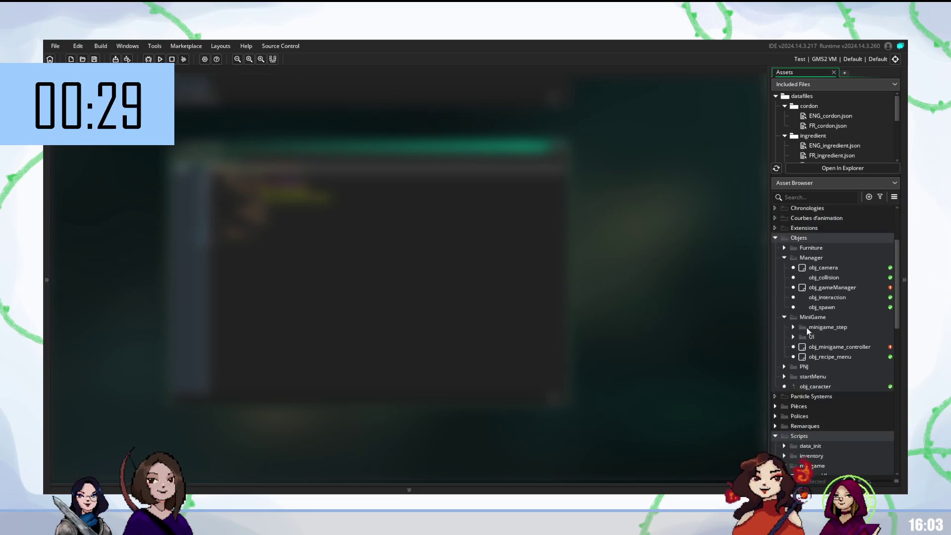
double_click(821, 327)
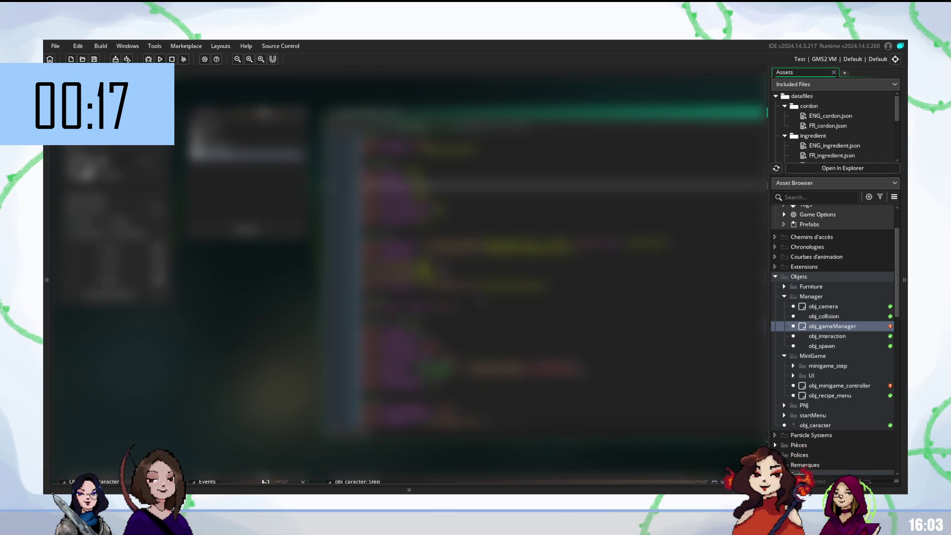
scroll(545, 272, "down", 3)
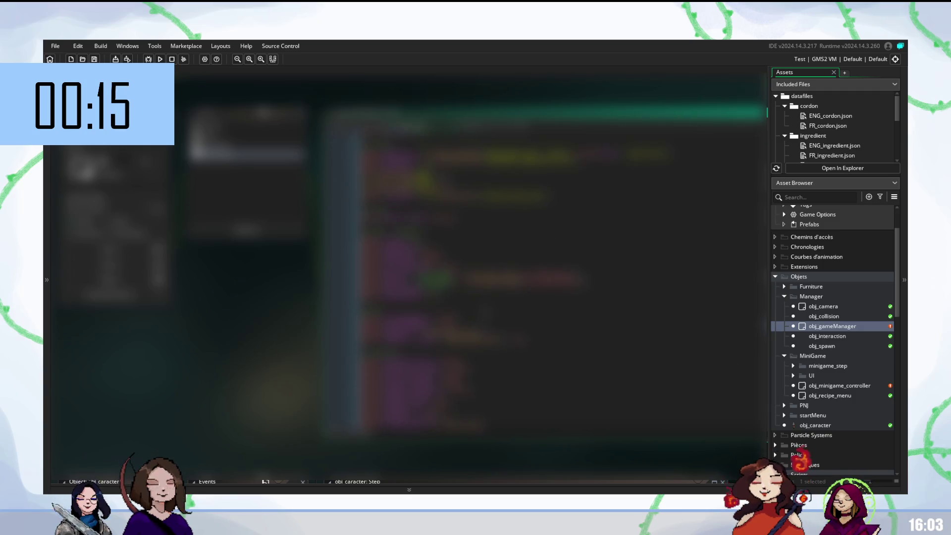
left_click(545, 296)
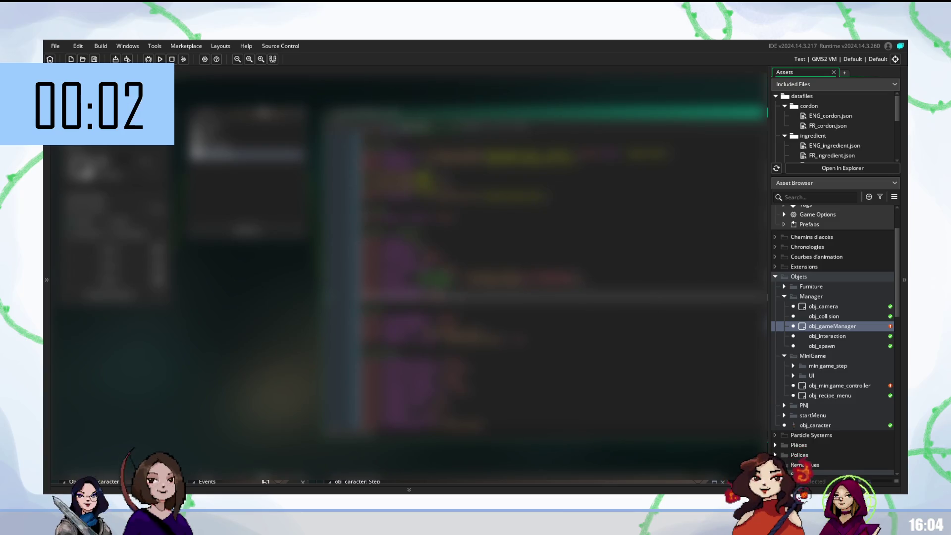
scroll(828, 377, "down", 7)
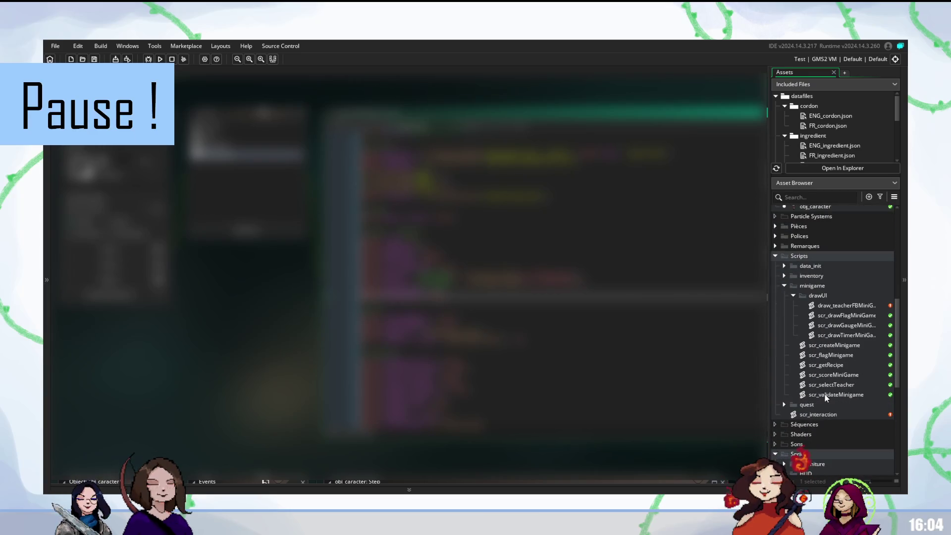
scroll(821, 404, "down", 2)
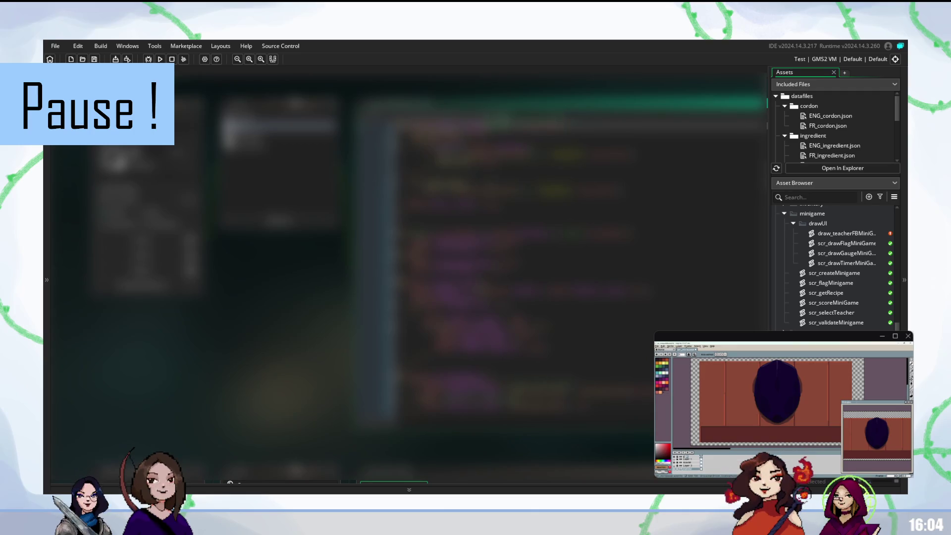
left_click(496, 176)
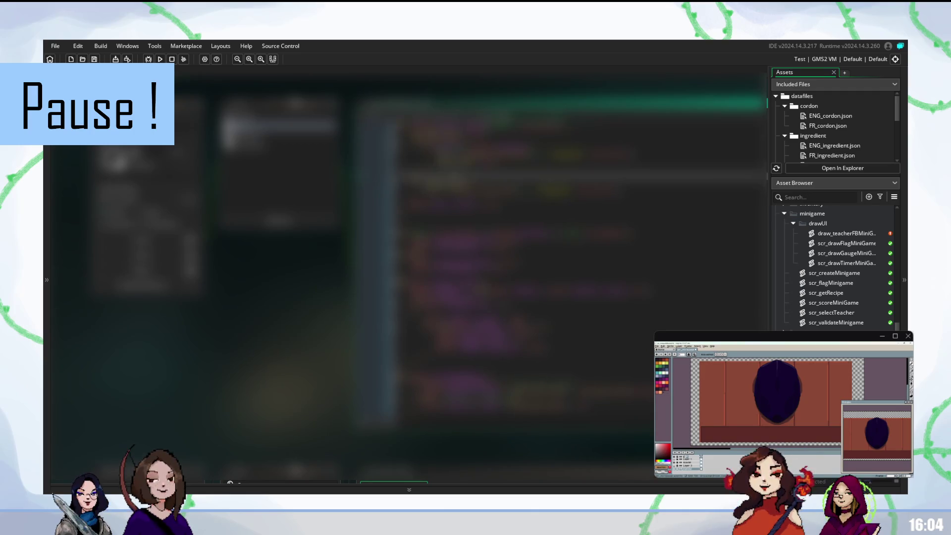
left_click(495, 280)
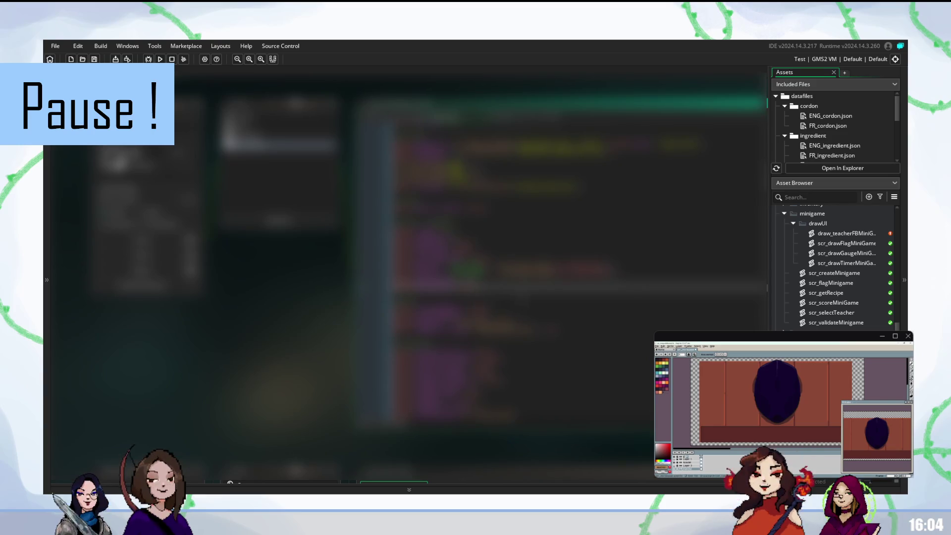
scroll(832, 267, "down", 4)
scroll(832, 267, "up", 4)
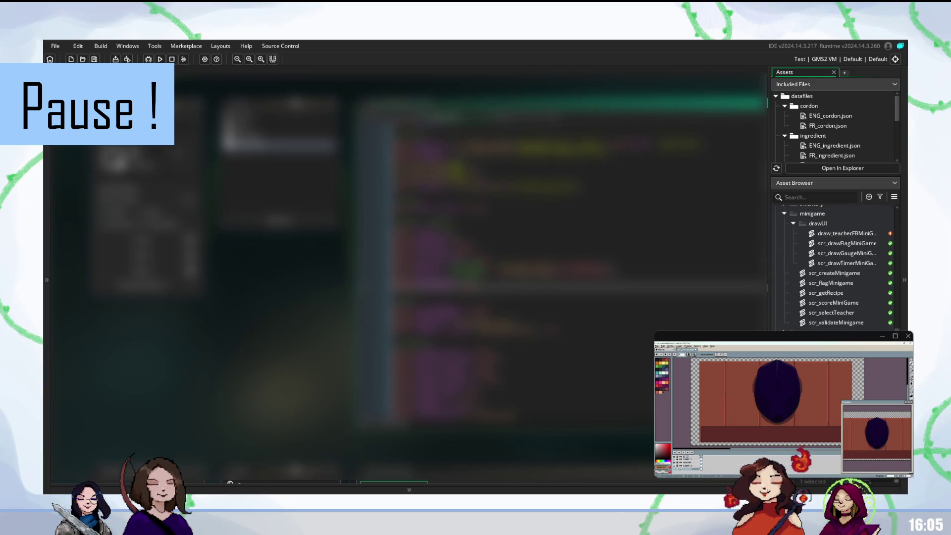
double_click(832, 313)
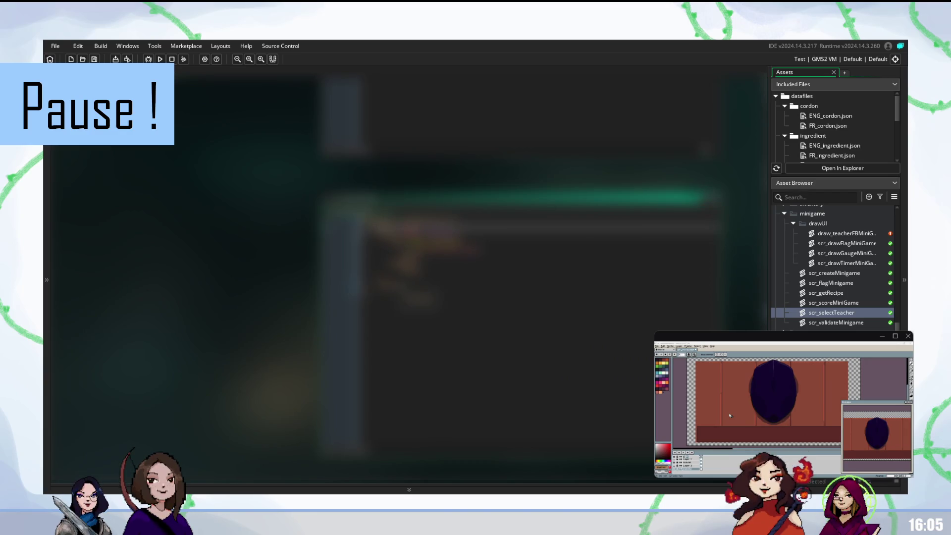
Step: Review the lower part of scr_selectTeacher, then open obj_minigame_controller
left_click(495, 271)
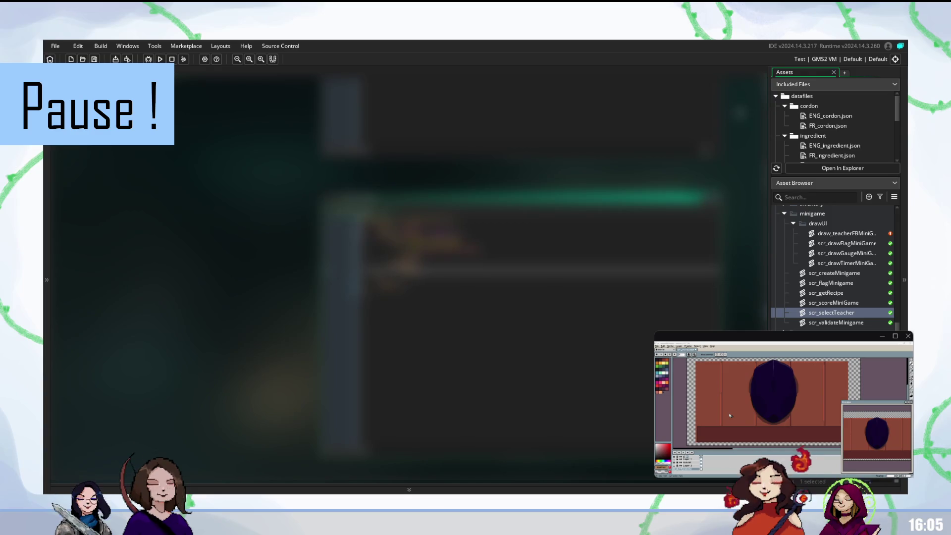
scroll(844, 313, "up", 3)
scroll(842, 316, "up", 5)
double_click(839, 314)
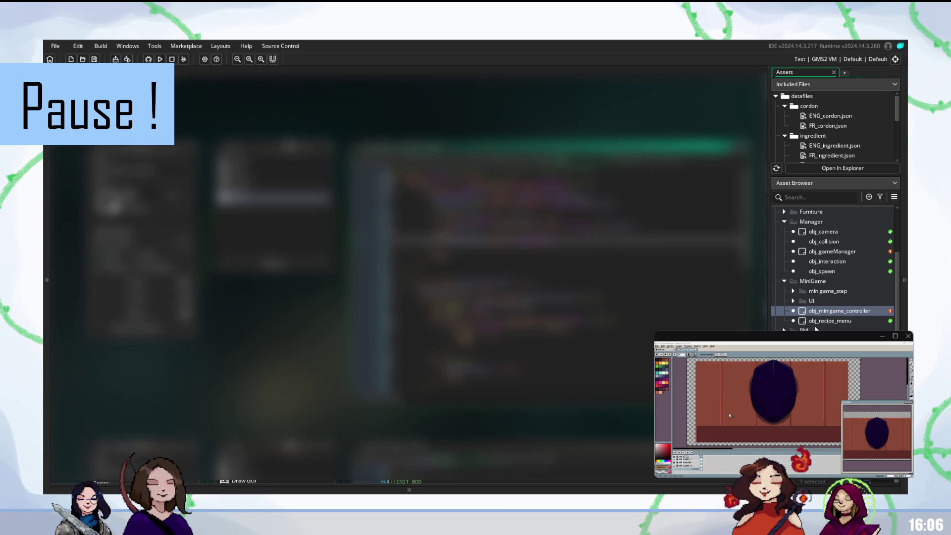
Step: Scroll down past the MiniGame objects folder in the Asset Browser
scroll(815, 327, "down", 3)
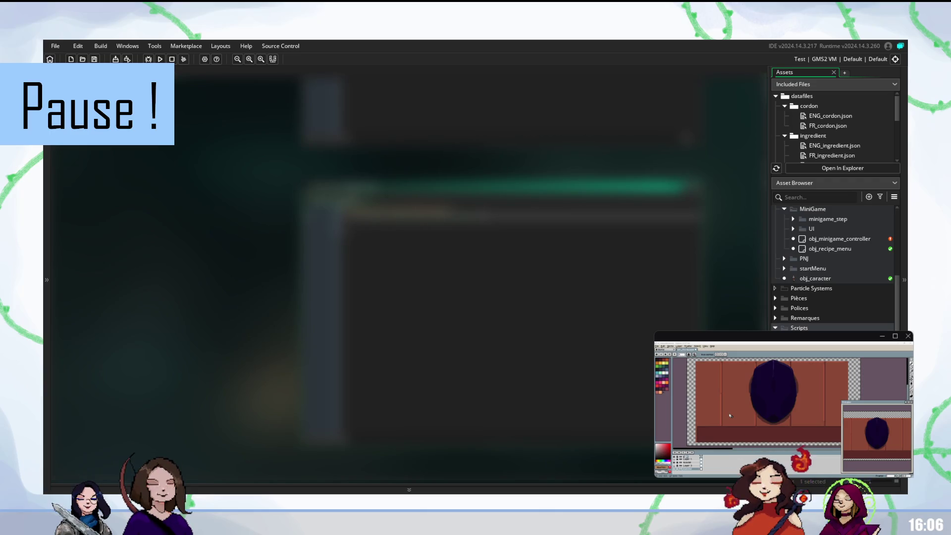
Step: Scroll the Asset Browser down toward the Sprites miniGame HUD folder
scroll(834, 267, "down", 10)
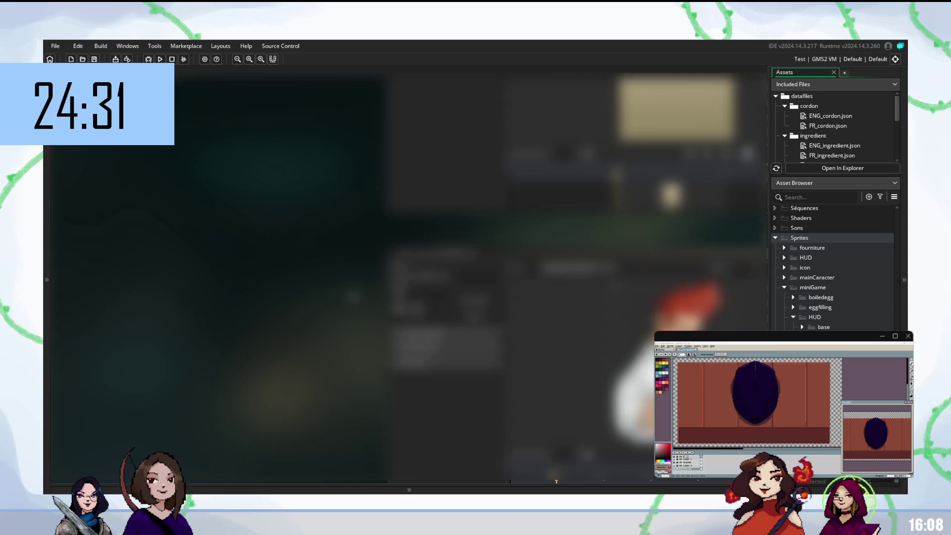
scroll(575, 278, "down", 3)
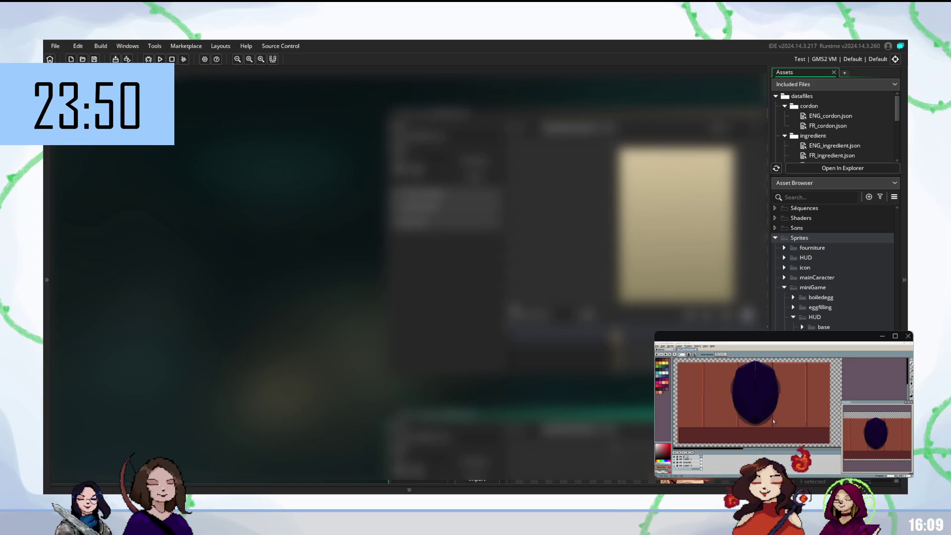
Step: Hide the brown background layer of the drawing and switch to its bottom layer
scroll(757, 401, "down", 1)
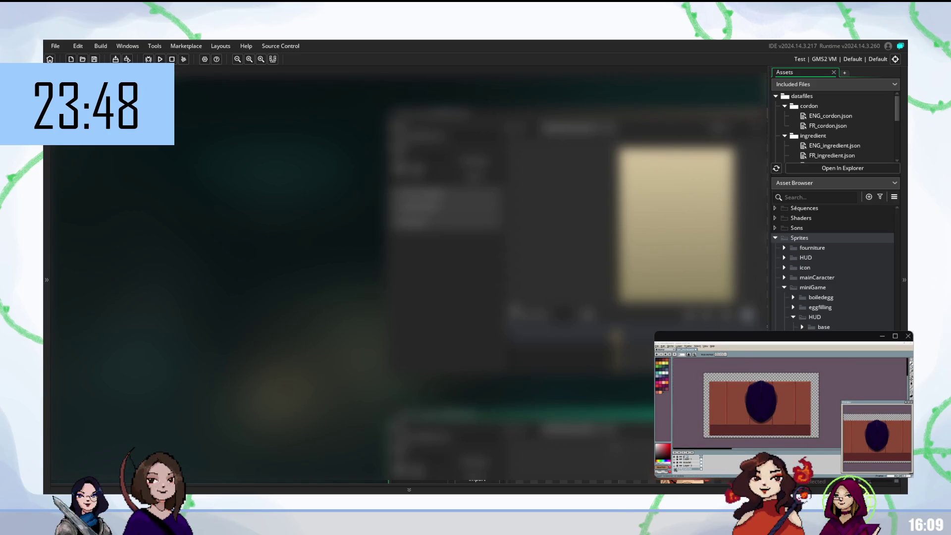
left_click(675, 469)
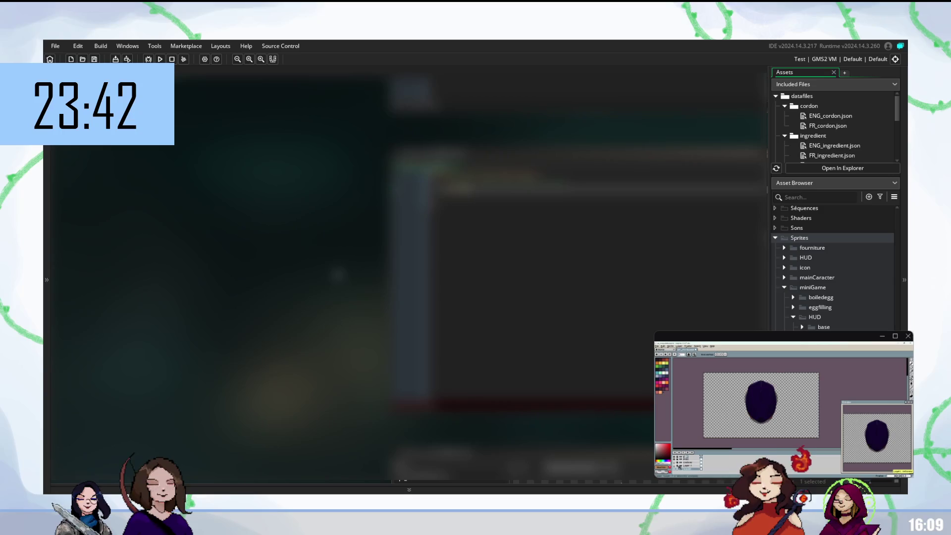
left_click(686, 469)
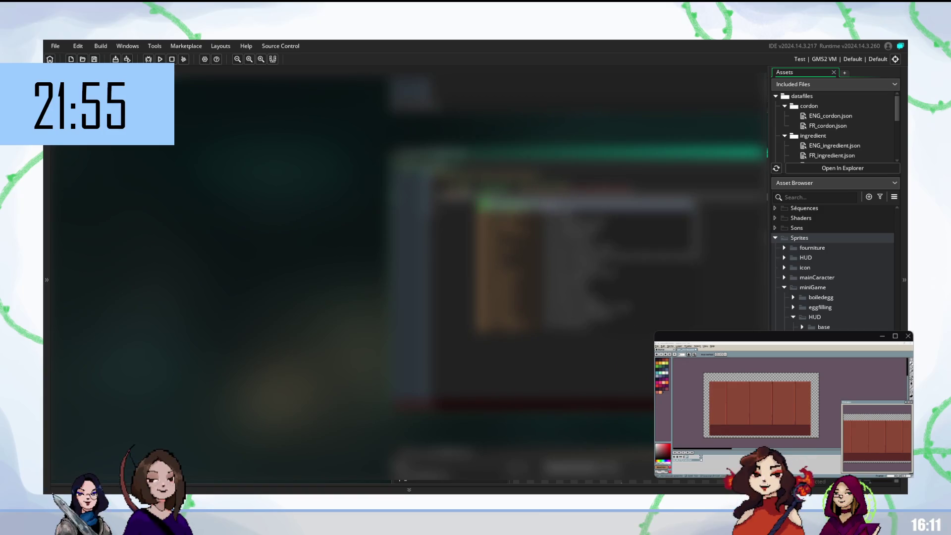
Step: Accept one autocomplete completion into the current script line, dismissing the other suggestion lists
key("Return")
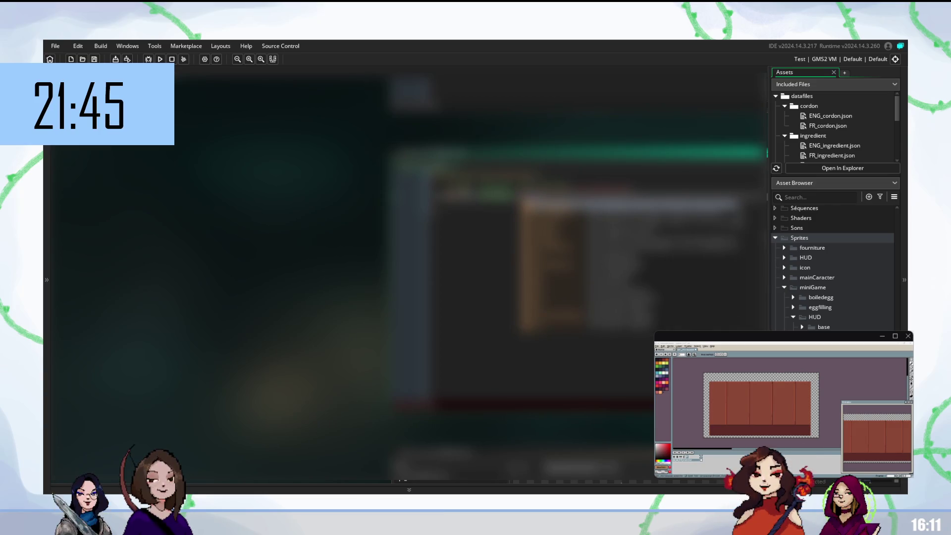
key("Return")
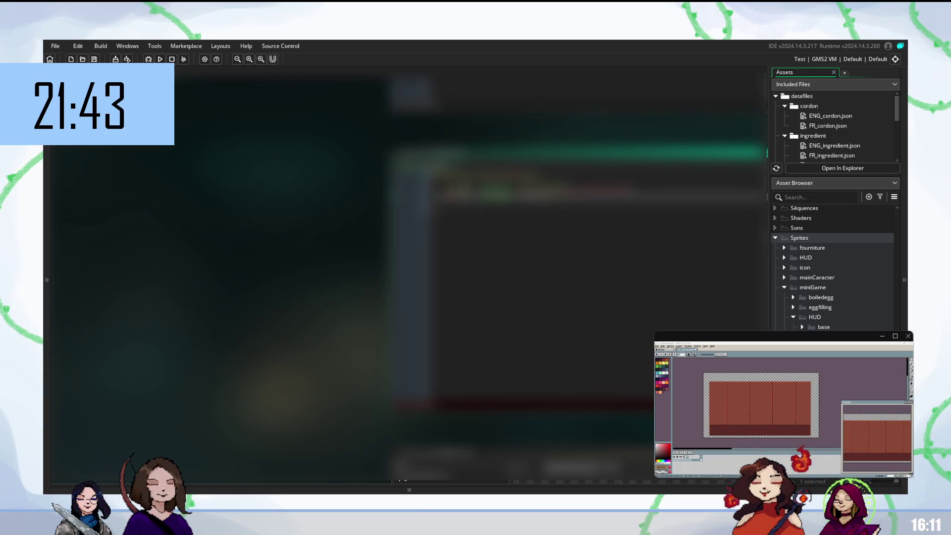
key("Escape")
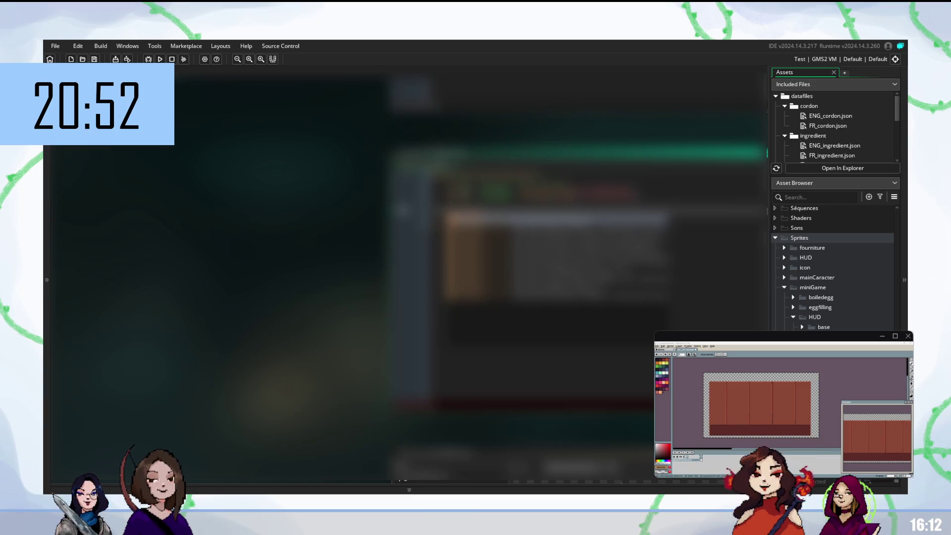
key("Escape")
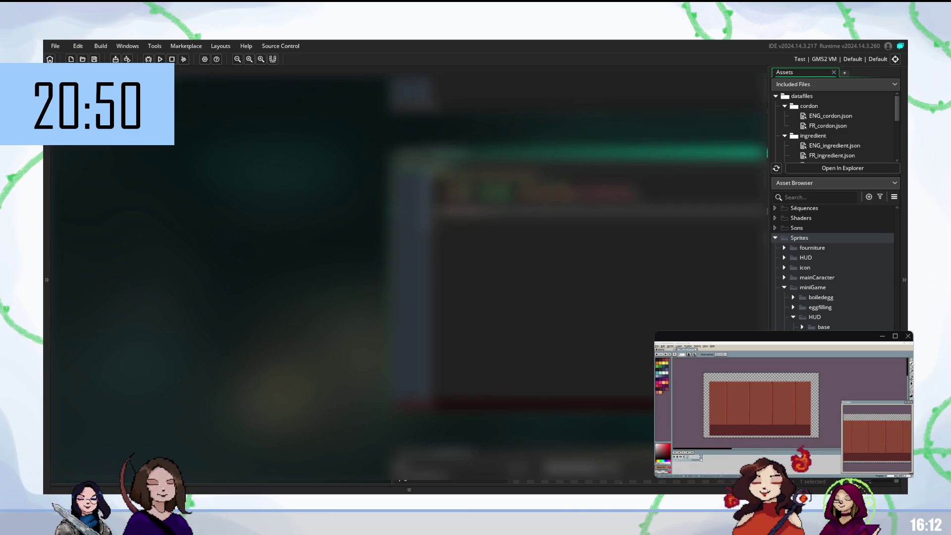
key("ctrl+space")
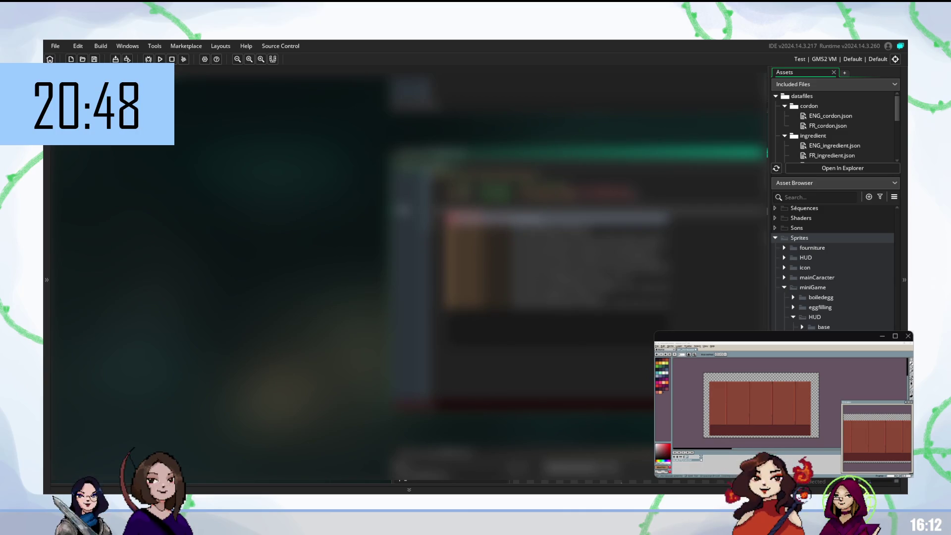
Step: Insert the suggested function completion into the edited script line
key("Escape")
key("ctrl+space")
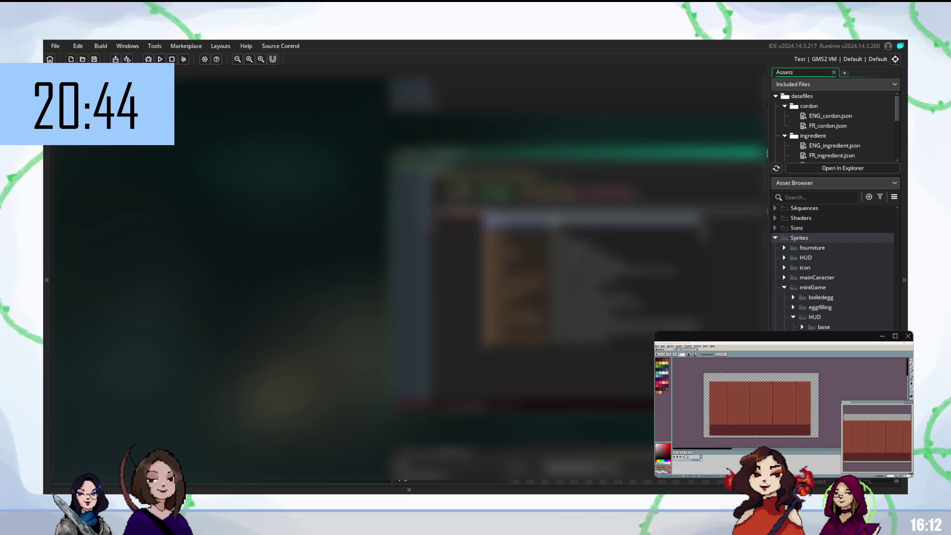
key("Escape")
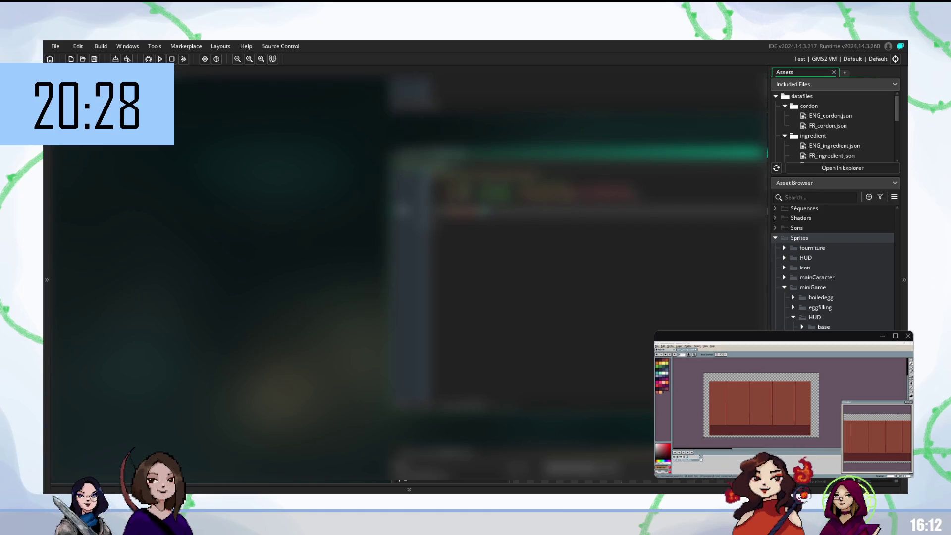
key("ctrl+space")
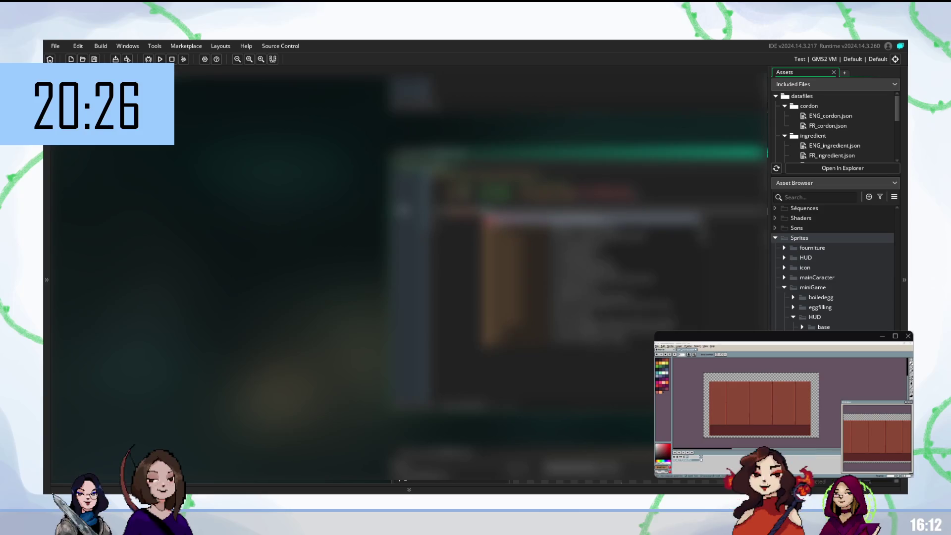
key("Return")
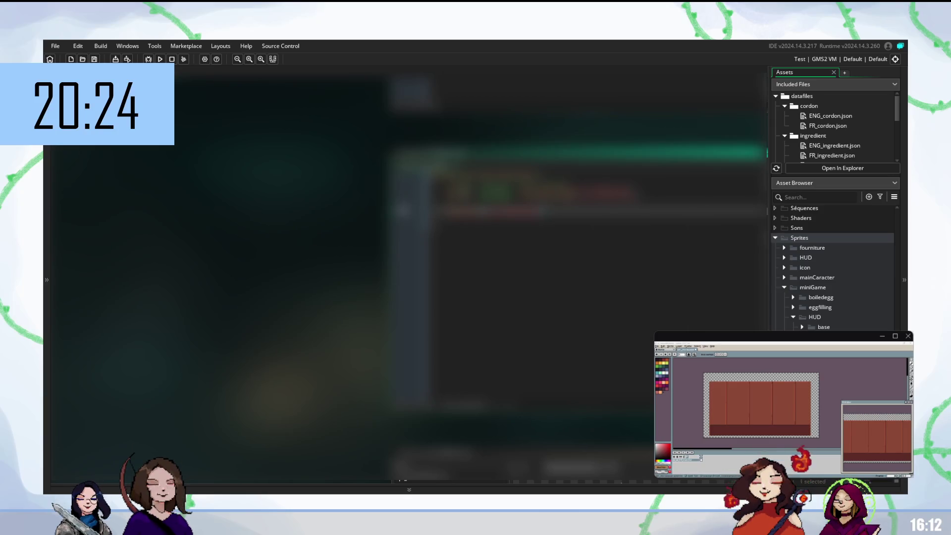
Step: Continue the line with ';aba' and accepted completions until it shows as recognised code
type(";")
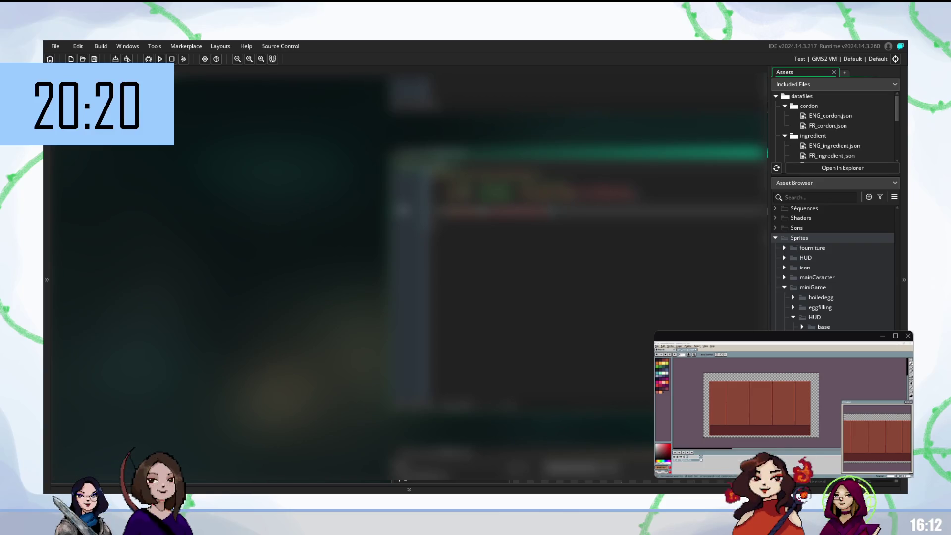
type("ab")
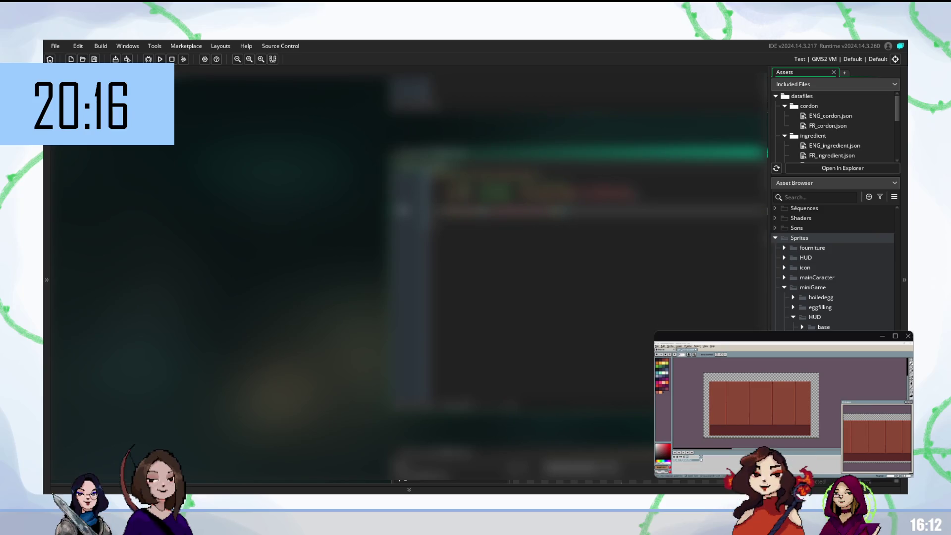
type("a")
key("Return")
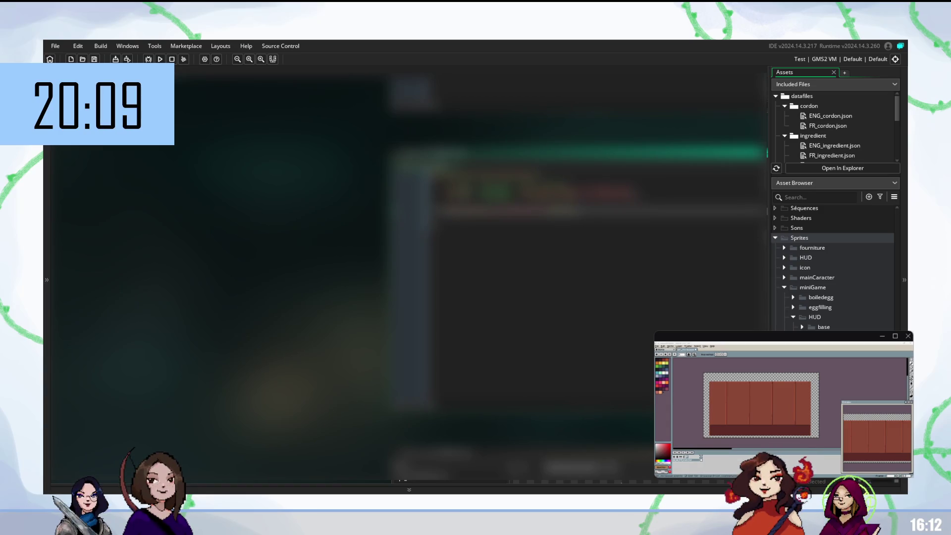
key("ctrl+space")
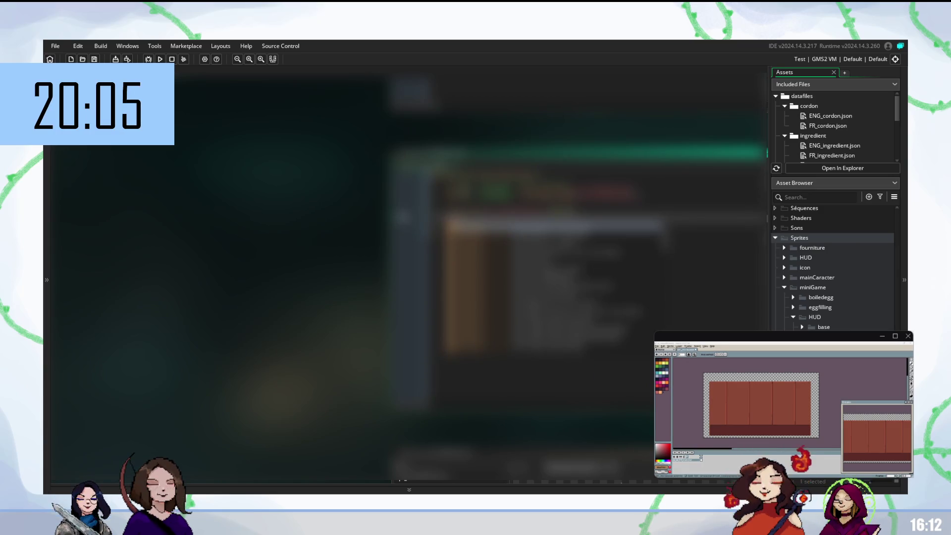
key("Escape")
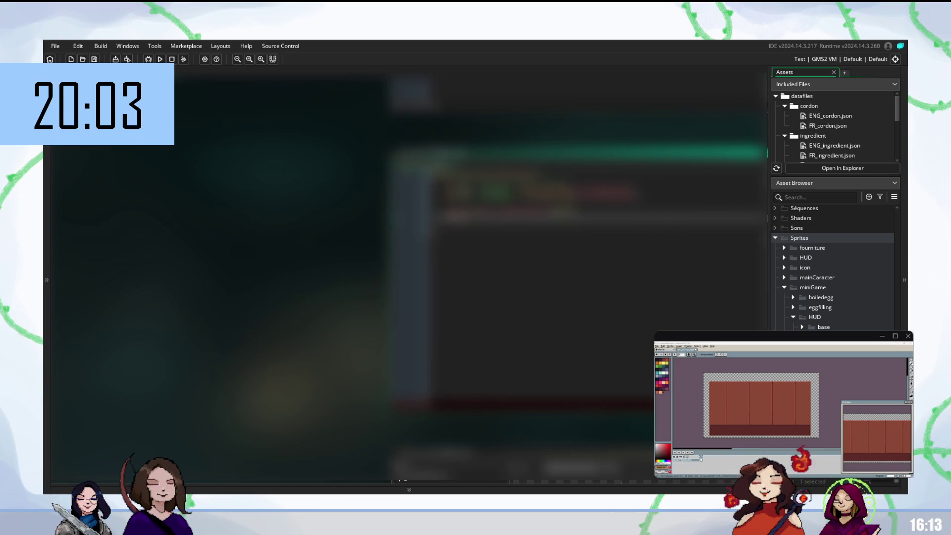
key("ctrl+space")
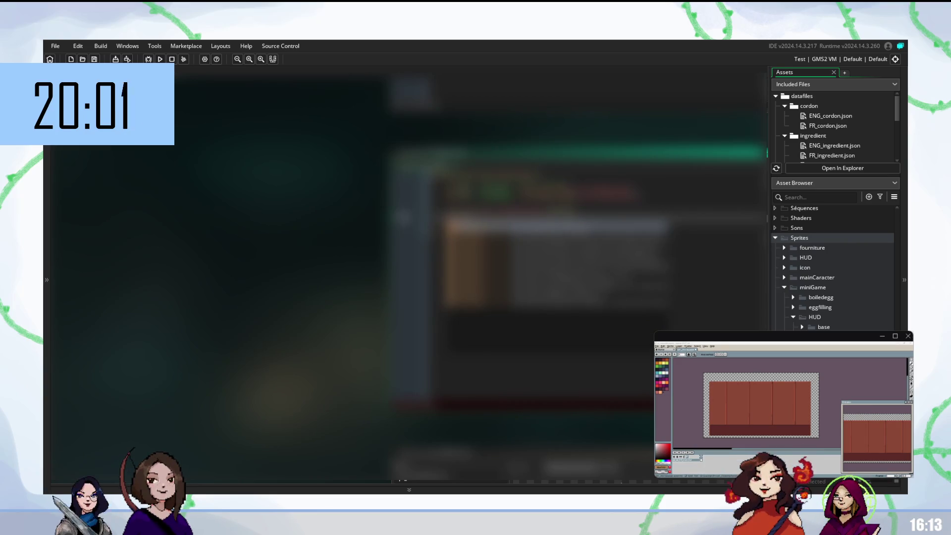
key("Escape")
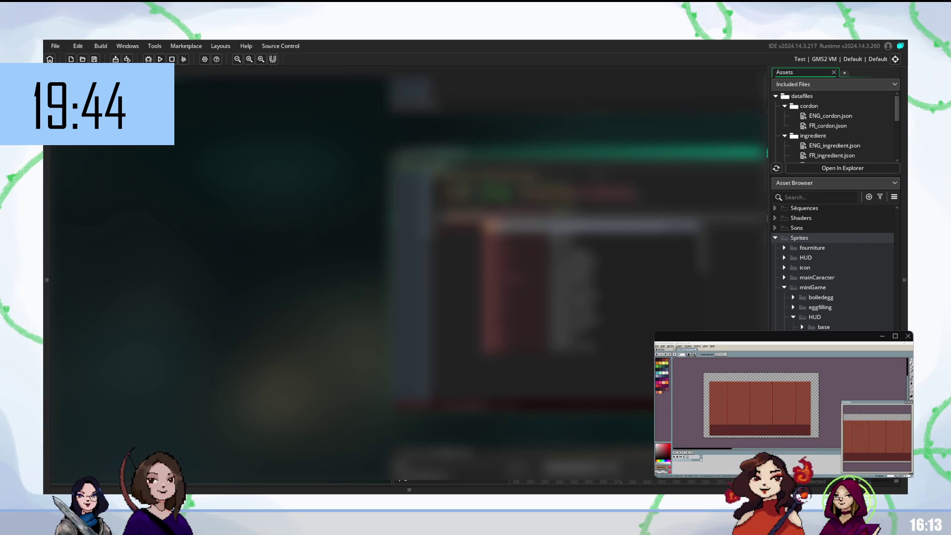
key("Return")
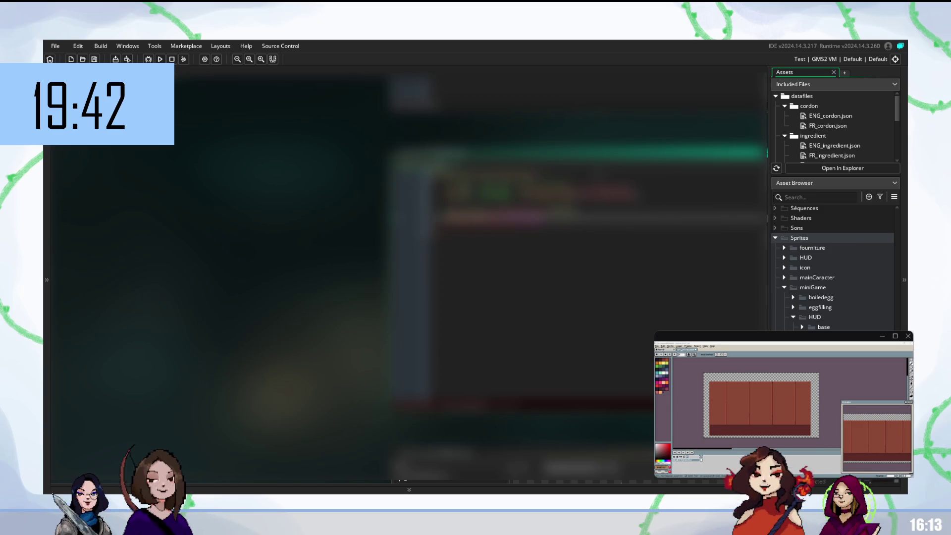